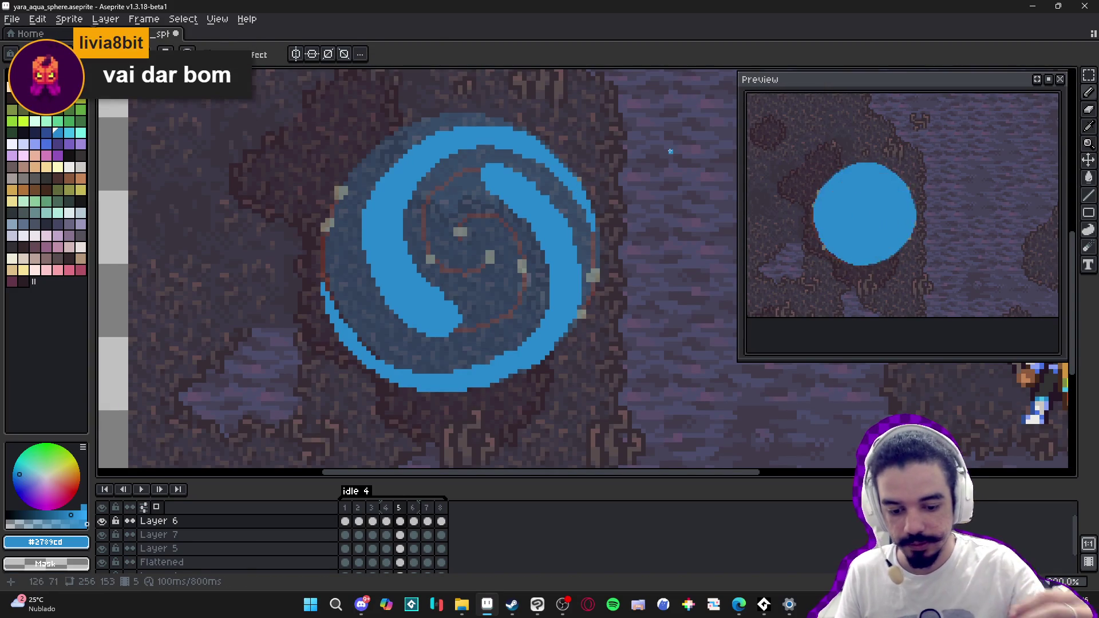
Step: Show frame 5 of the swirl and bring the aqua sphere file back to the front
left_click(387, 509)
left_click(404, 509)
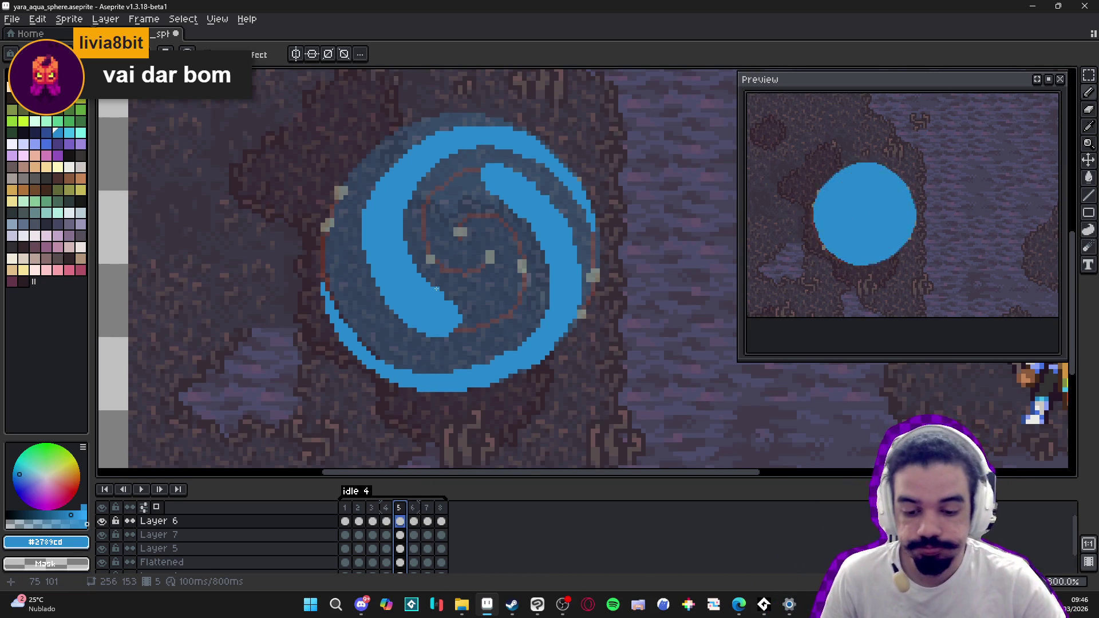
left_click_drag(481, 176, 484, 195)
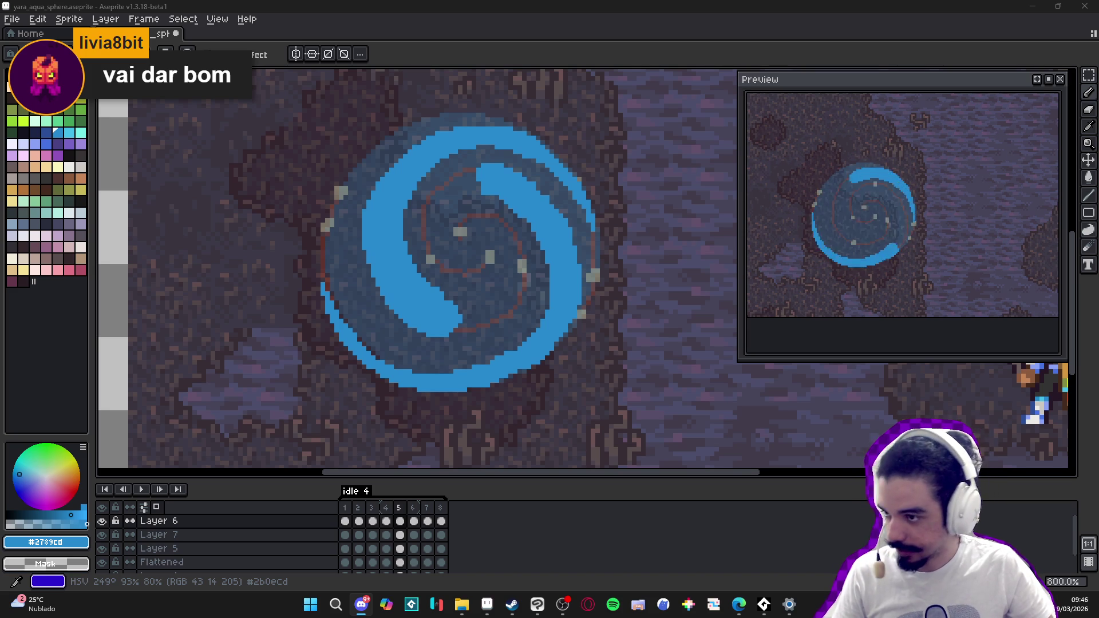
key("alt+Tab")
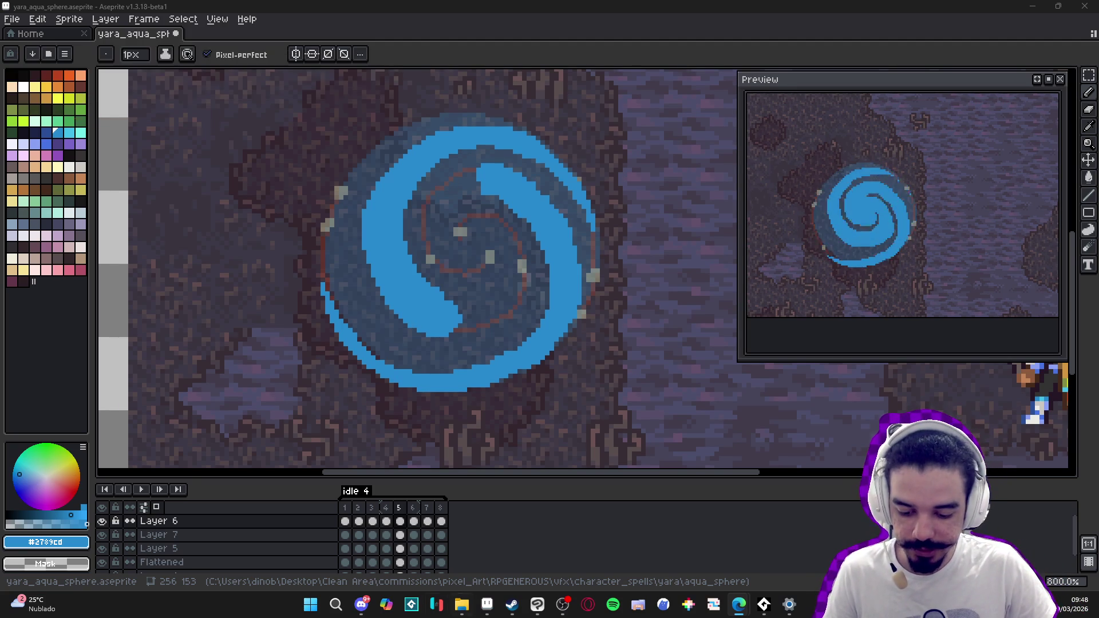
Step: Compare swirl frames 4, 3 and 5, ending on frame 6
left_click(391, 507)
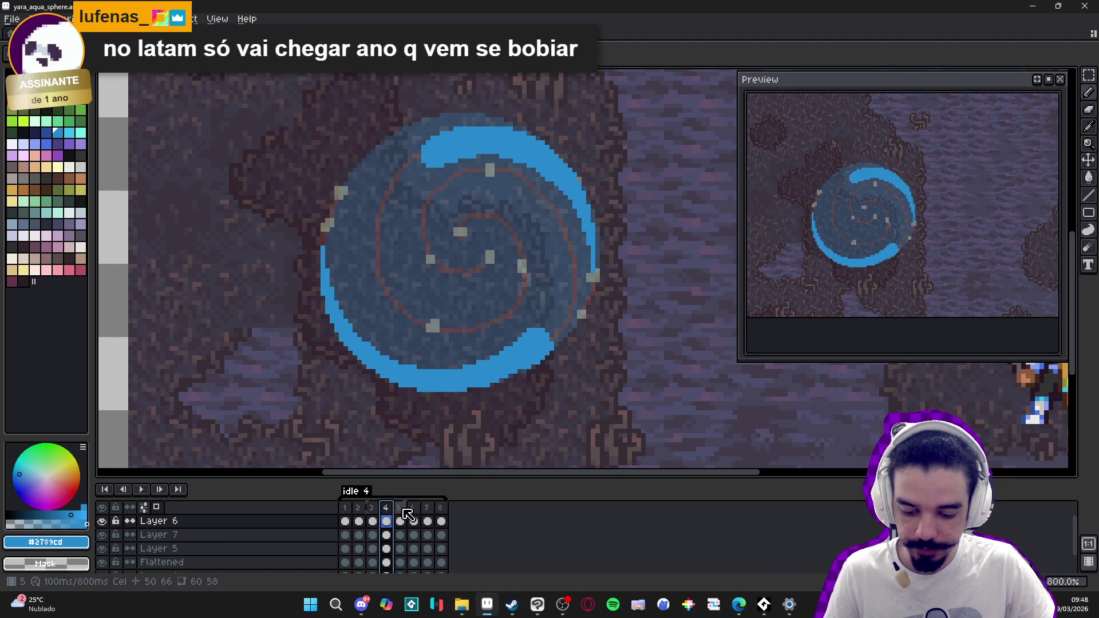
left_click(399, 507)
left_click(378, 512)
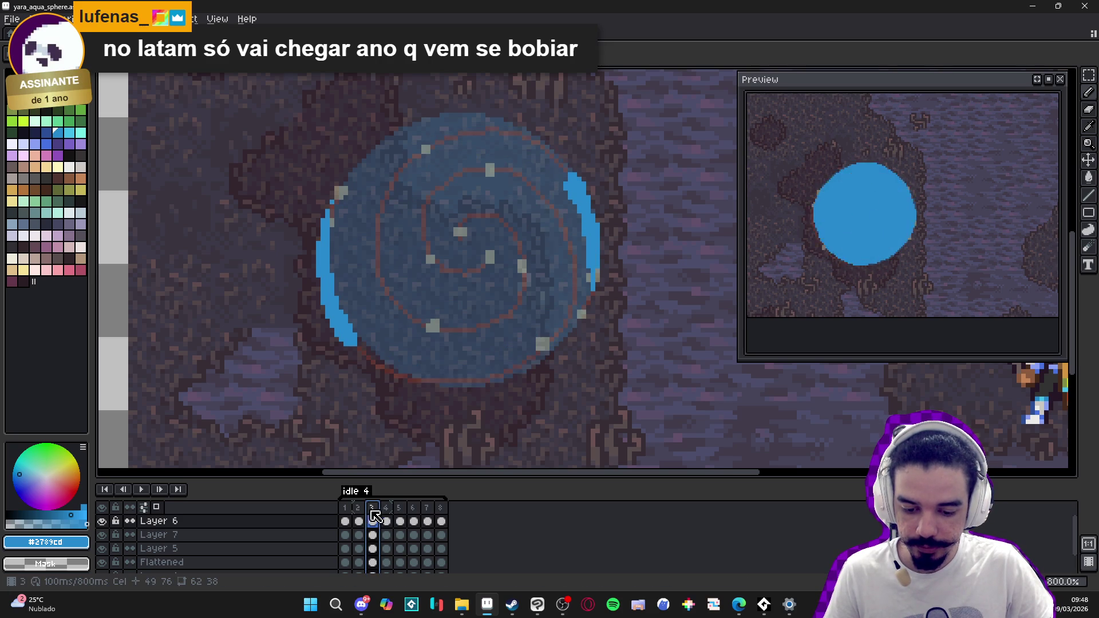
left_click(404, 513)
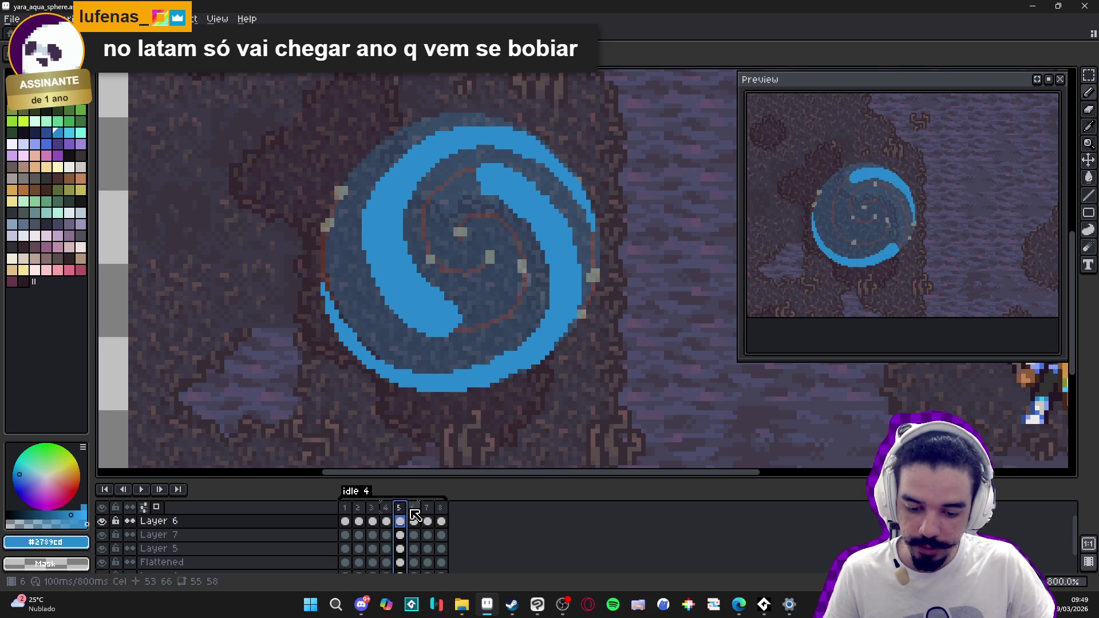
left_click(412, 515)
Step: With the Pencil, paint a light-blue stroke across frame 6's dark band after checking frame 5
key("e")
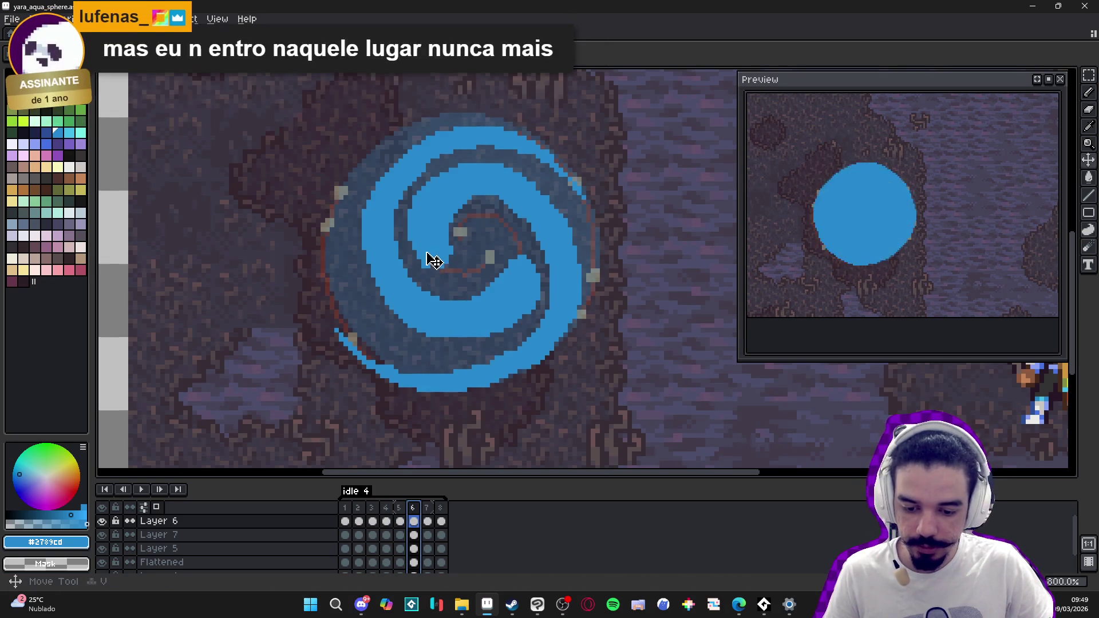
scroll(424, 269, "up", 5)
scroll(421, 278, "down", 5)
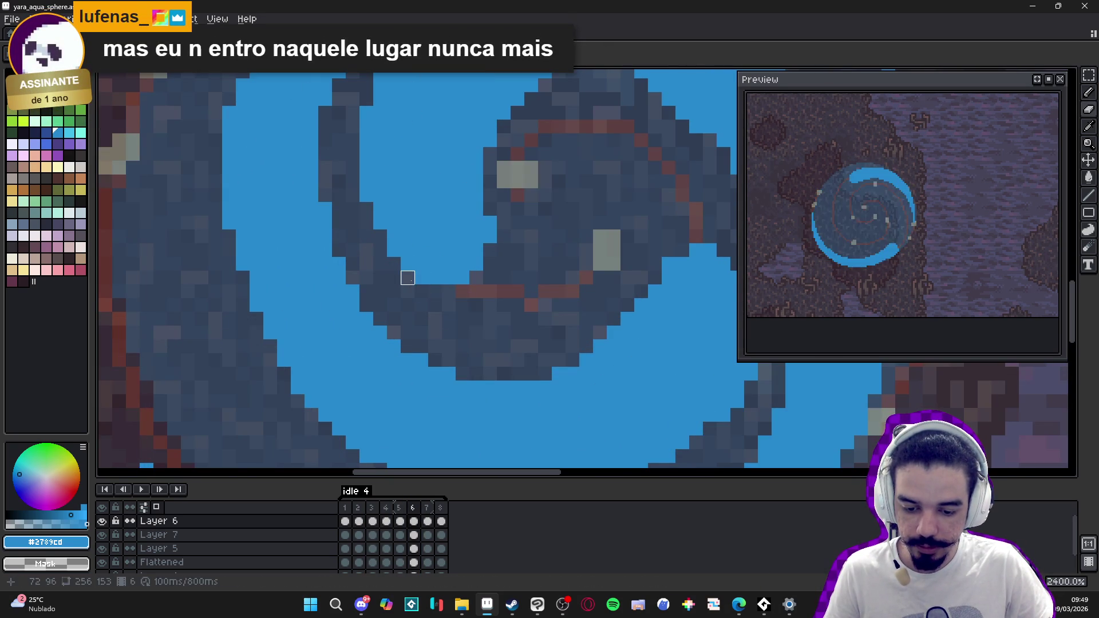
left_click(406, 521)
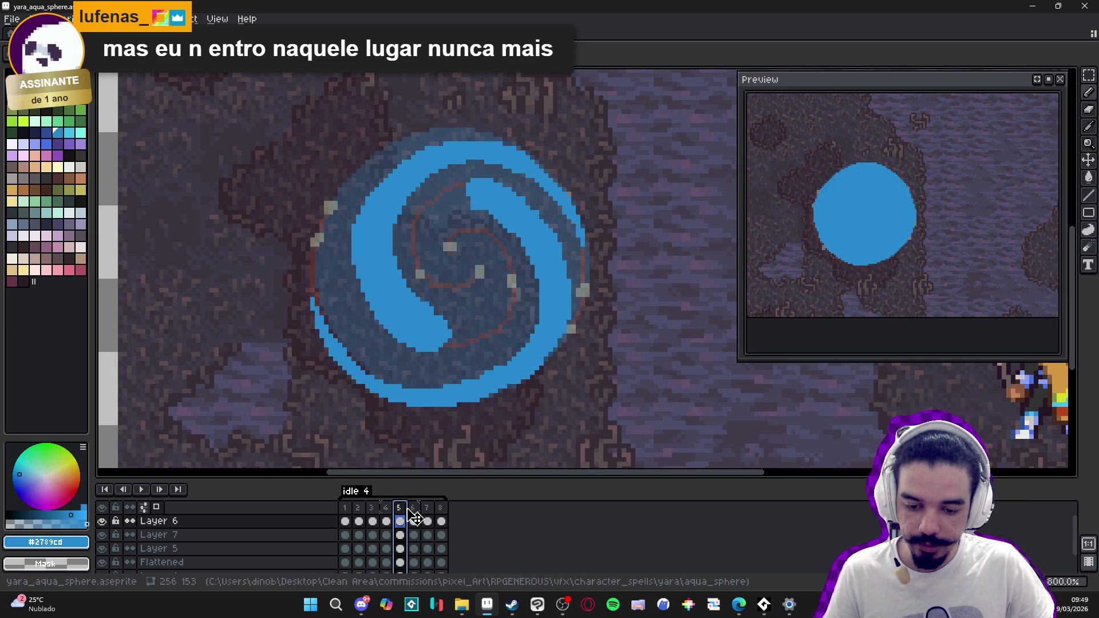
left_click(413, 521)
key("b")
scroll(452, 179, "up", 1)
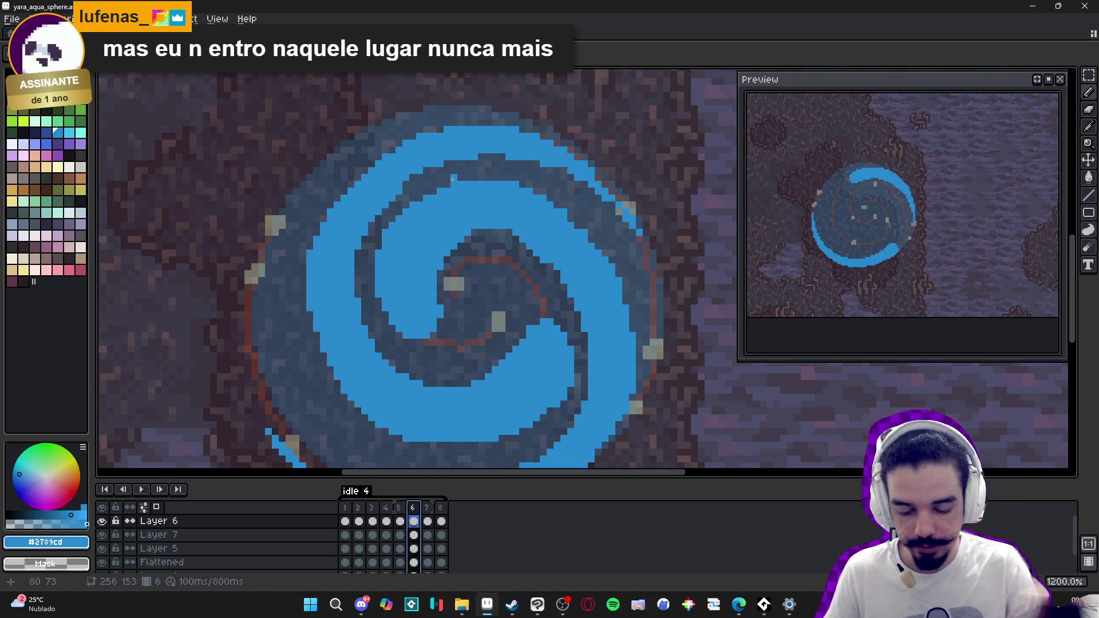
mouse_move(518, 236)
left_mouse_down()
mouse_move(462, 239)
mouse_move(519, 240)
mouse_move(444, 264)
mouse_move(439, 291)
left_mouse_up()
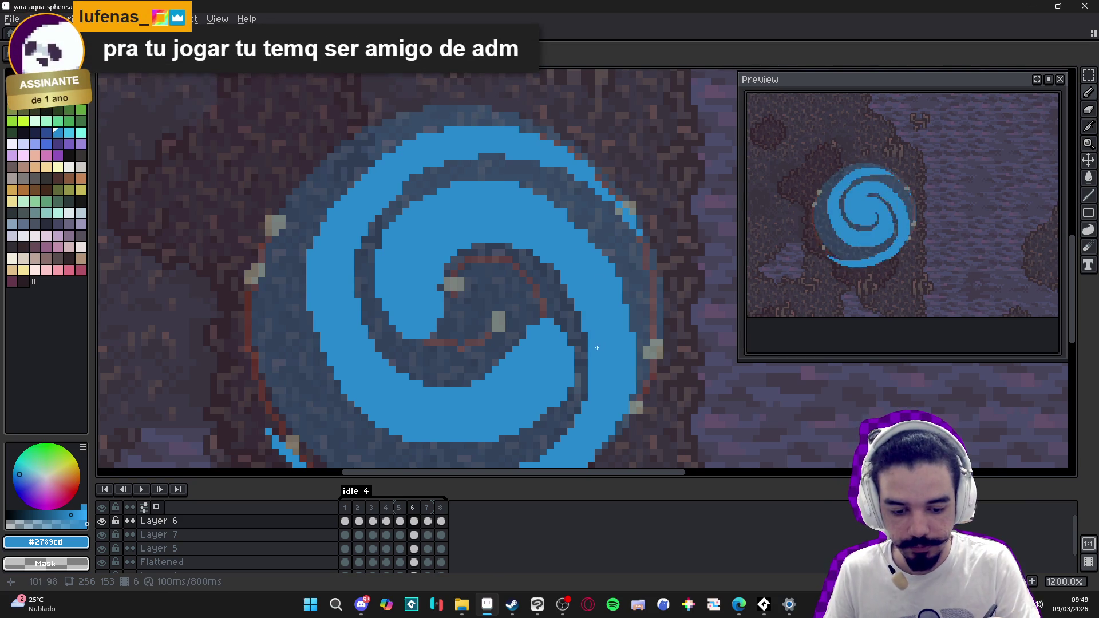
Step: Recheck frame 5 against the patched frame 6
left_click(403, 517)
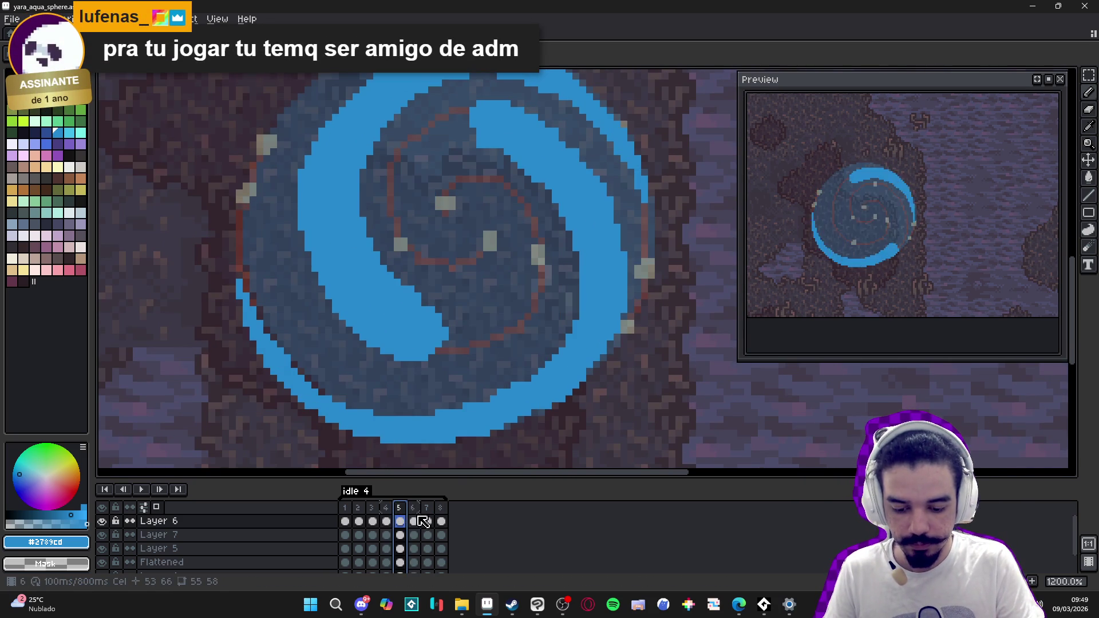
left_click(414, 521)
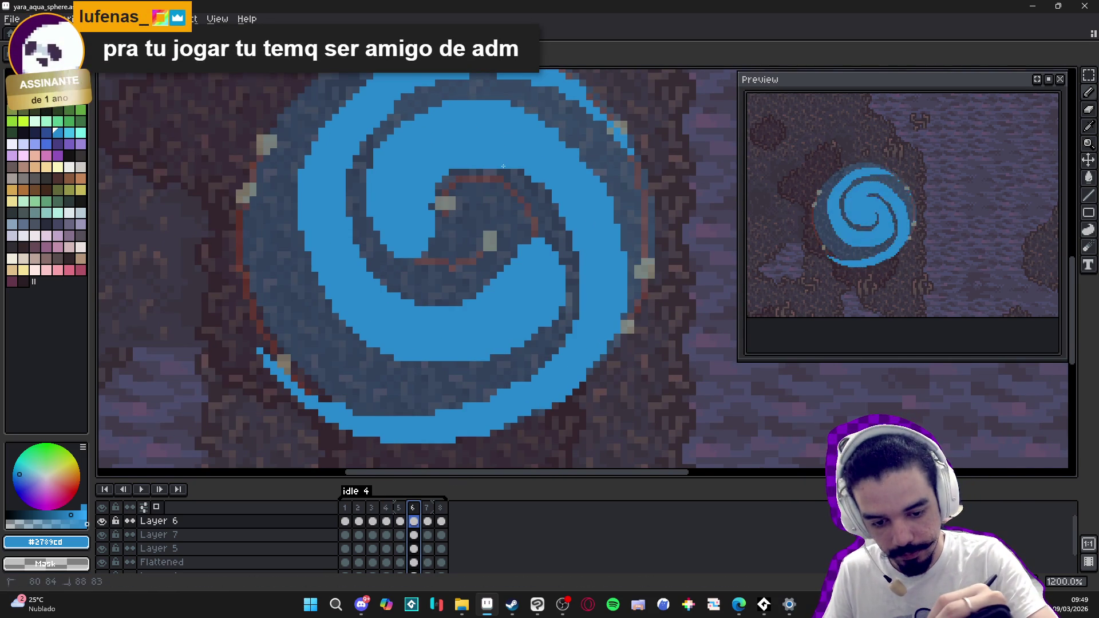
left_click(576, 258)
Step: Repaint frame 6's outer and lower spiral arm edges light blue, checking against frame 5
mouse_move(575, 283)
left_mouse_down()
mouse_move(564, 343)
mouse_move(569, 331)
mouse_move(492, 393)
left_mouse_up()
left_click(576, 317)
left_click(558, 341)
left_click(490, 393)
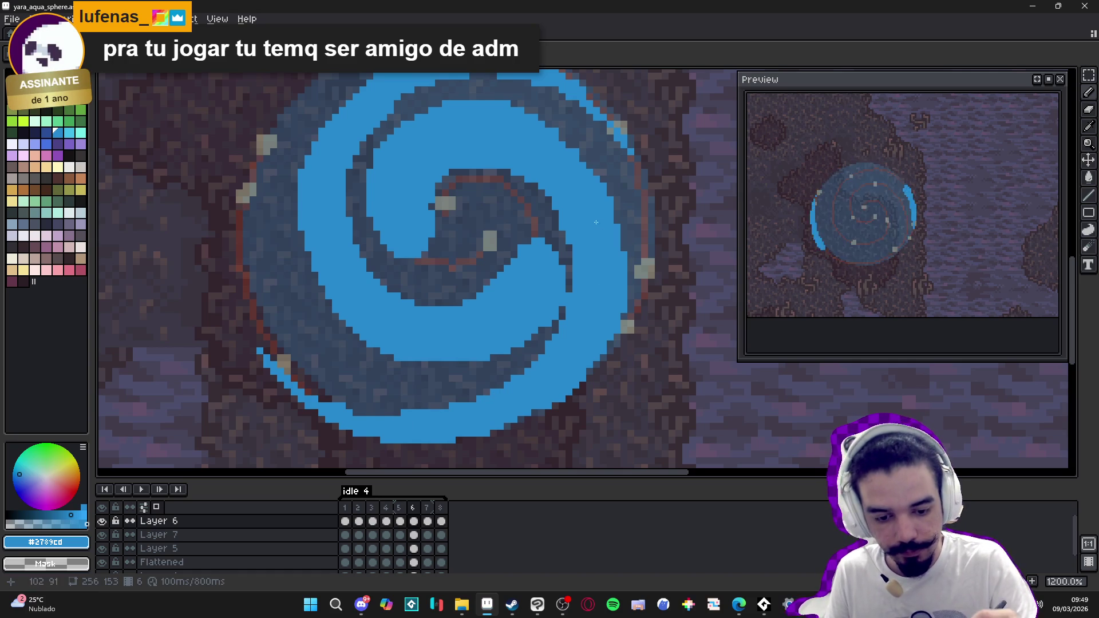
left_click(399, 520)
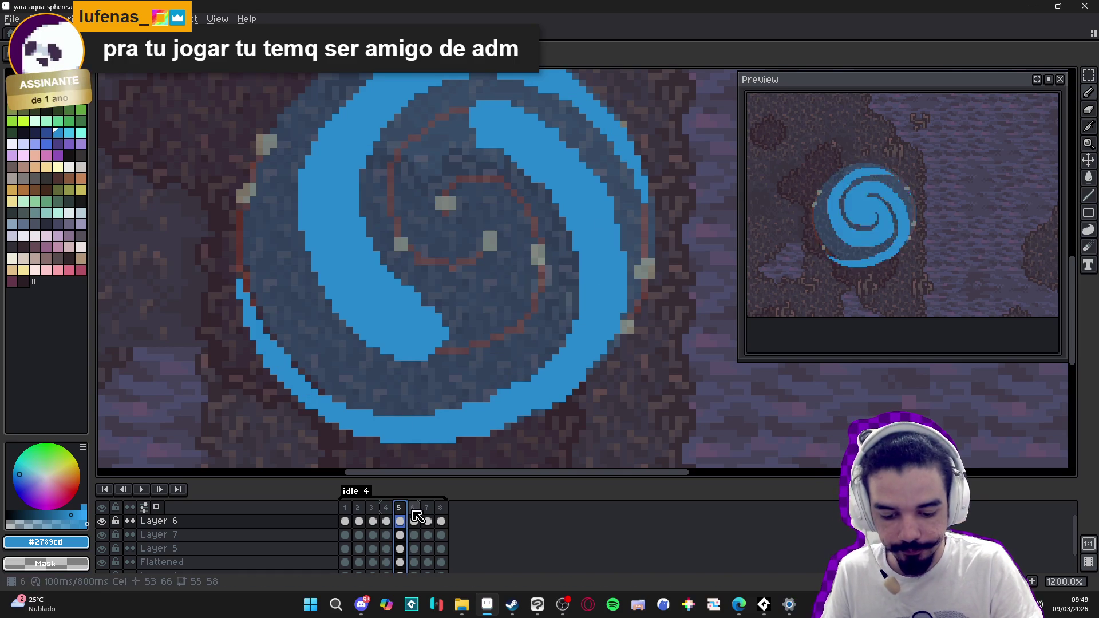
left_click(415, 520)
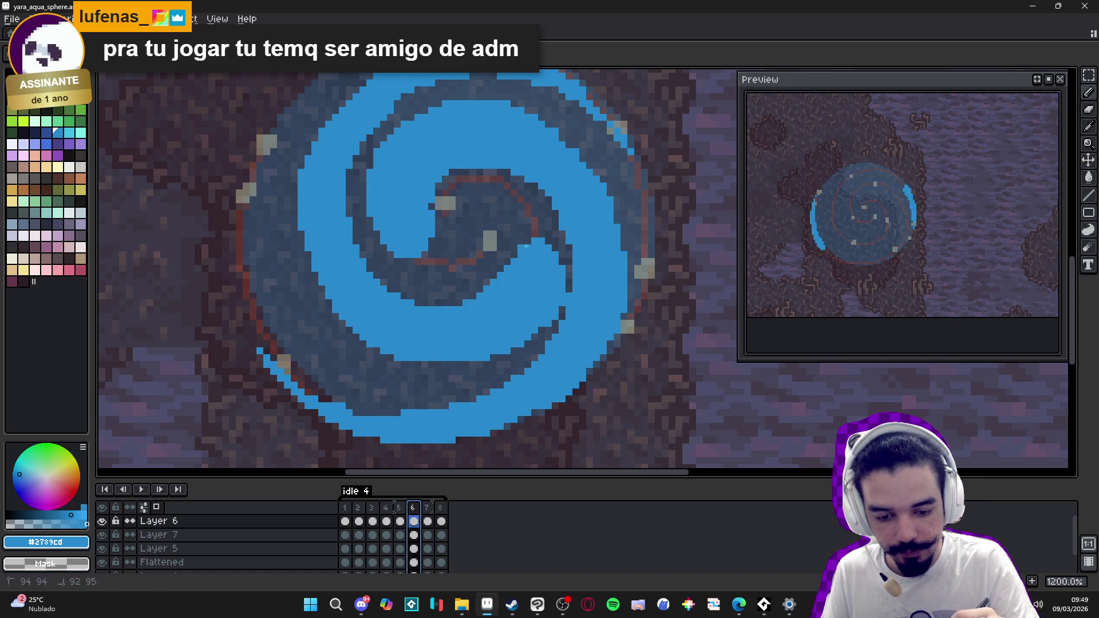
Step: Thicken frame 6's inner swirl arm with light blue and compare it to frame 5
left_click_drag(485, 297, 429, 309)
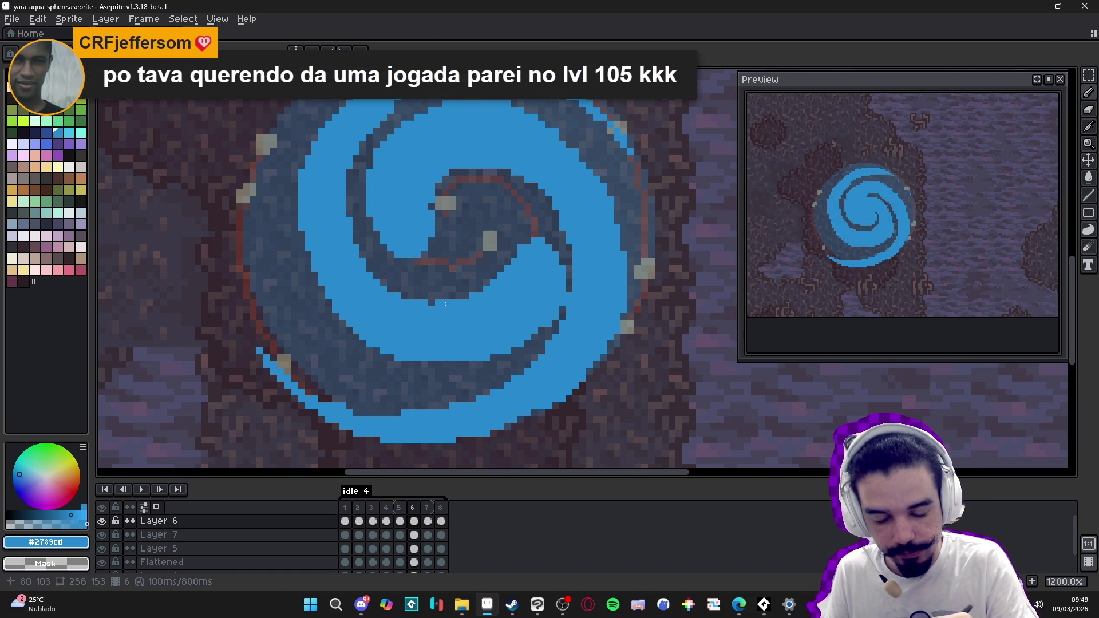
left_click_drag(377, 116, 346, 172)
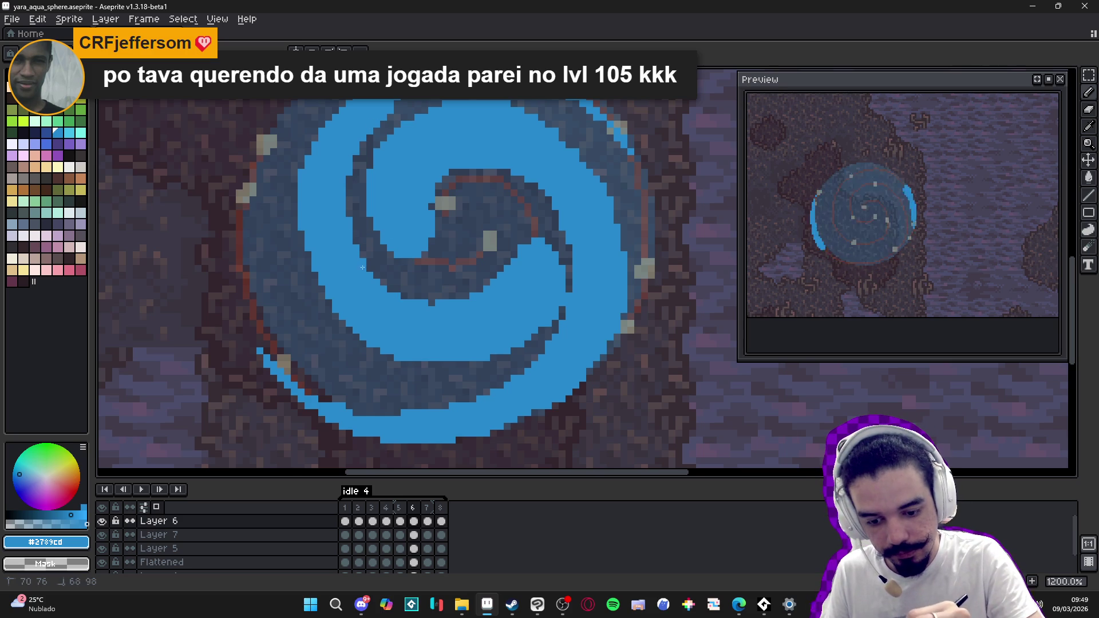
left_click_drag(472, 302, 473, 301)
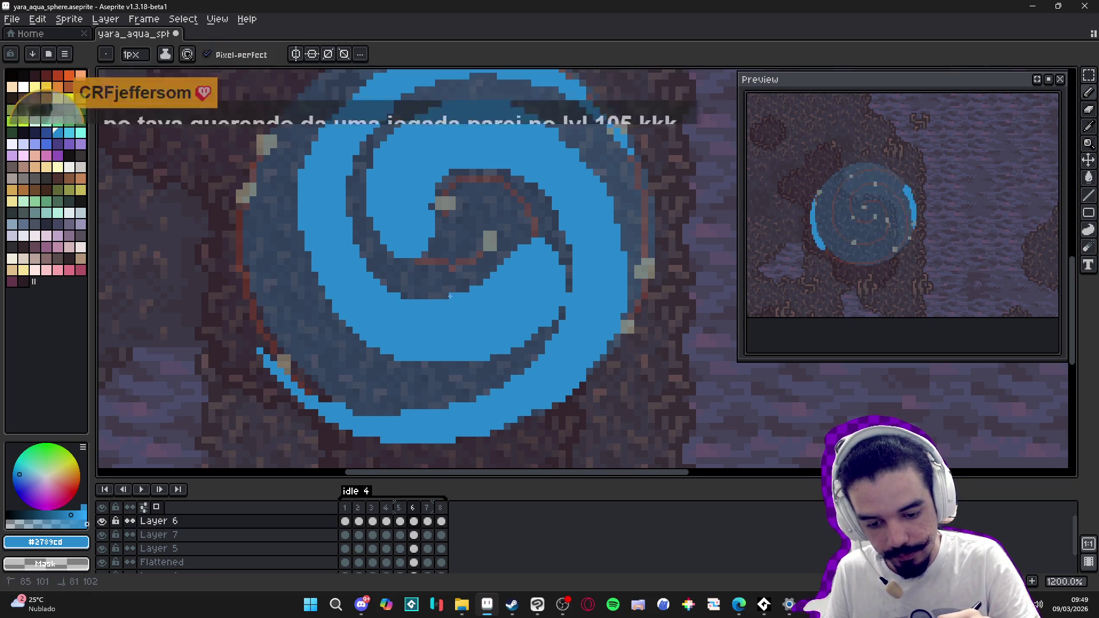
mouse_move(403, 295)
left_mouse_down()
mouse_move(368, 272)
mouse_move(349, 207)
left_mouse_up()
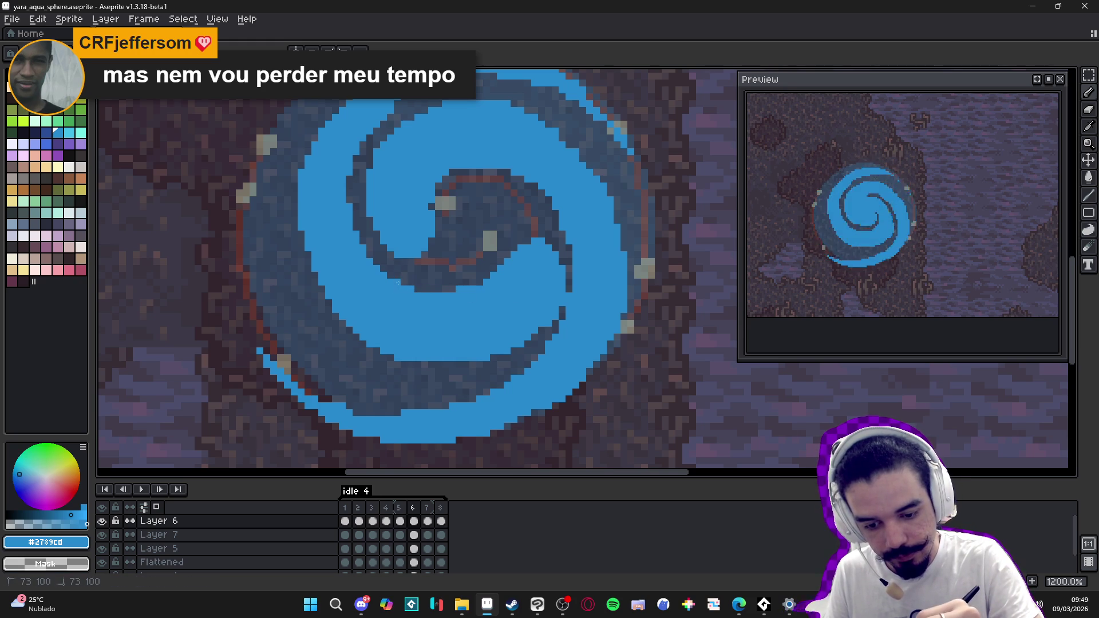
left_click(399, 507)
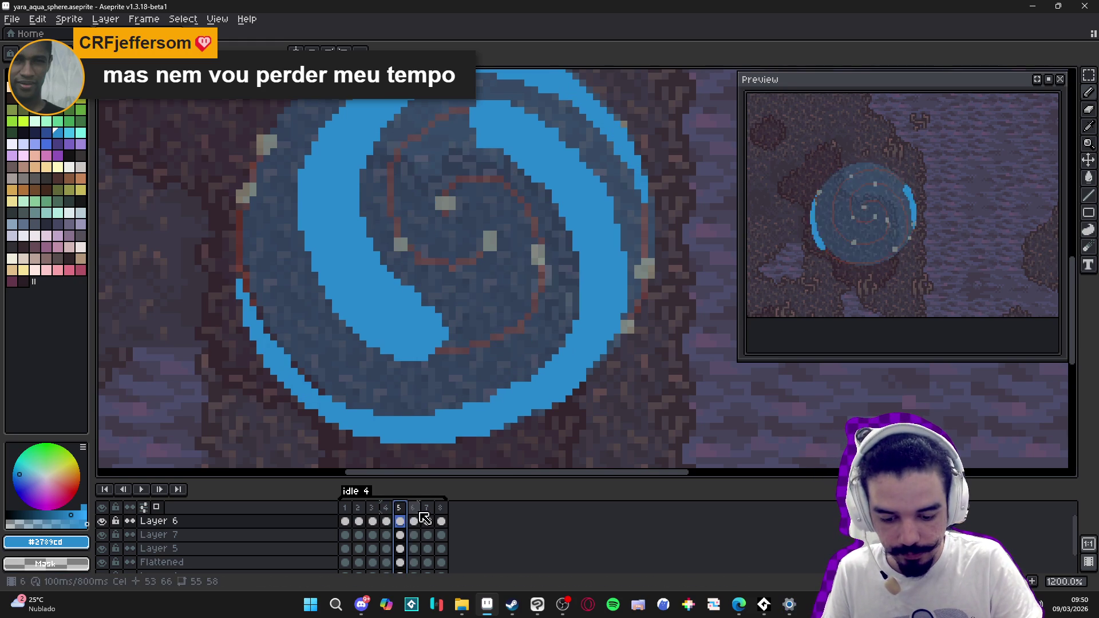
left_click(414, 508)
Step: Save yara_aqua_sphere.aseprite with Ctrl+S
scroll(613, 385, "up", 1)
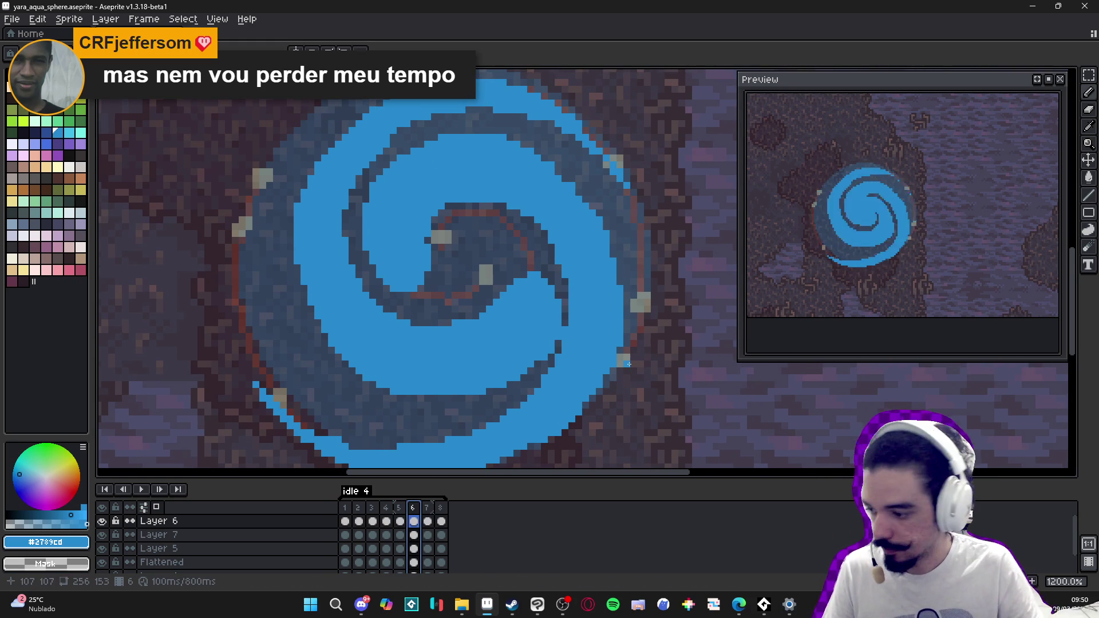
scroll(629, 363, "down", 2)
key("ctrl+s")
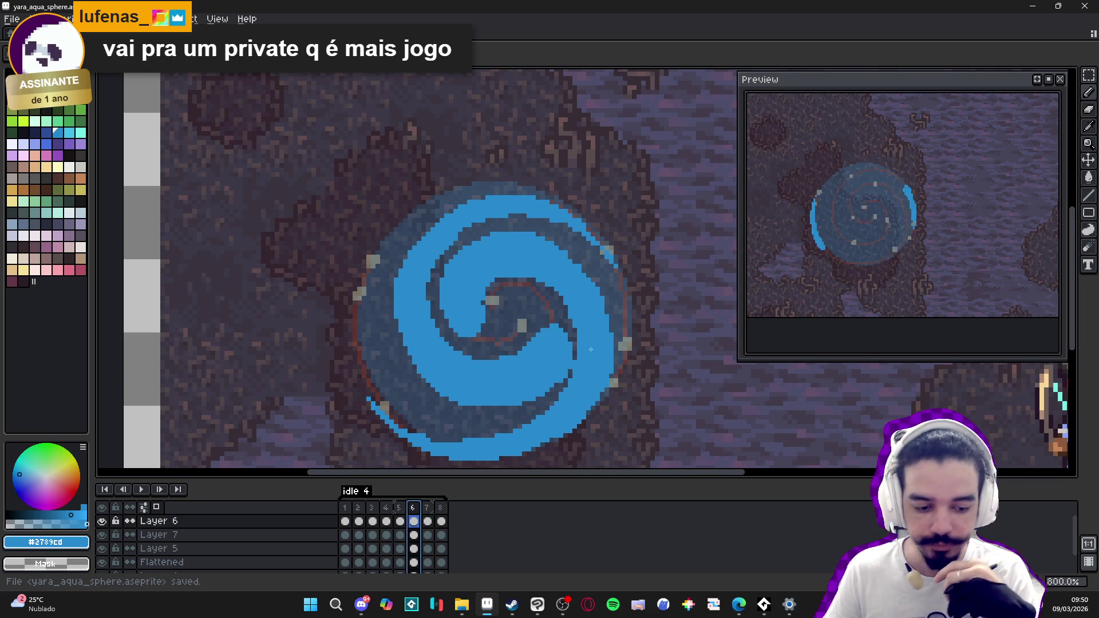
Step: Go to frame 7 and paint blue over its dark spiral line segments
left_click(401, 518)
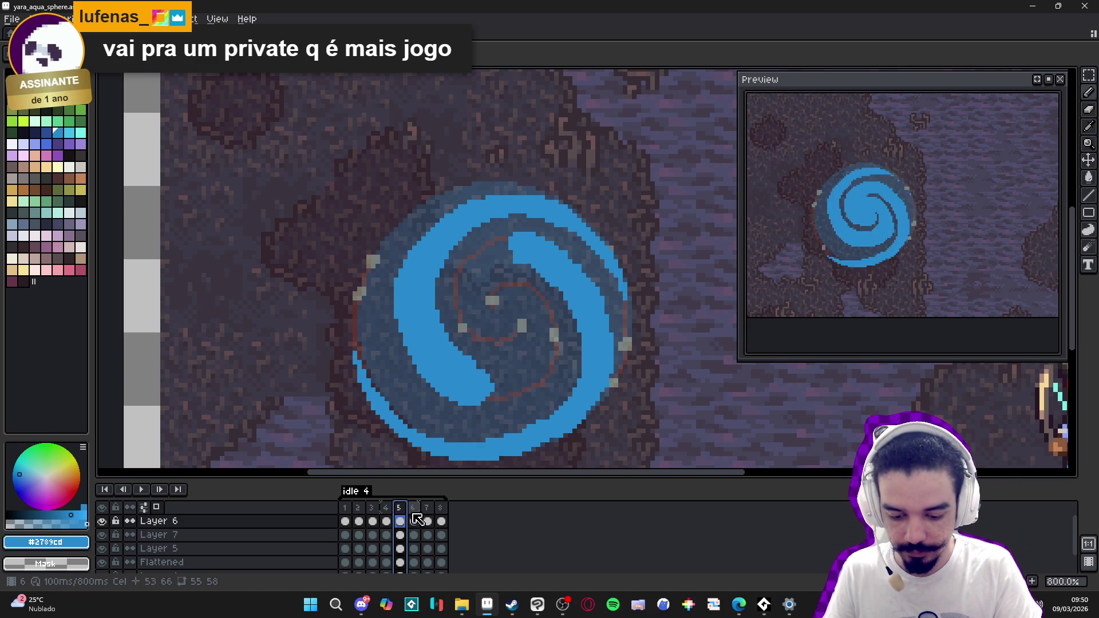
left_click(413, 509)
left_click(427, 508)
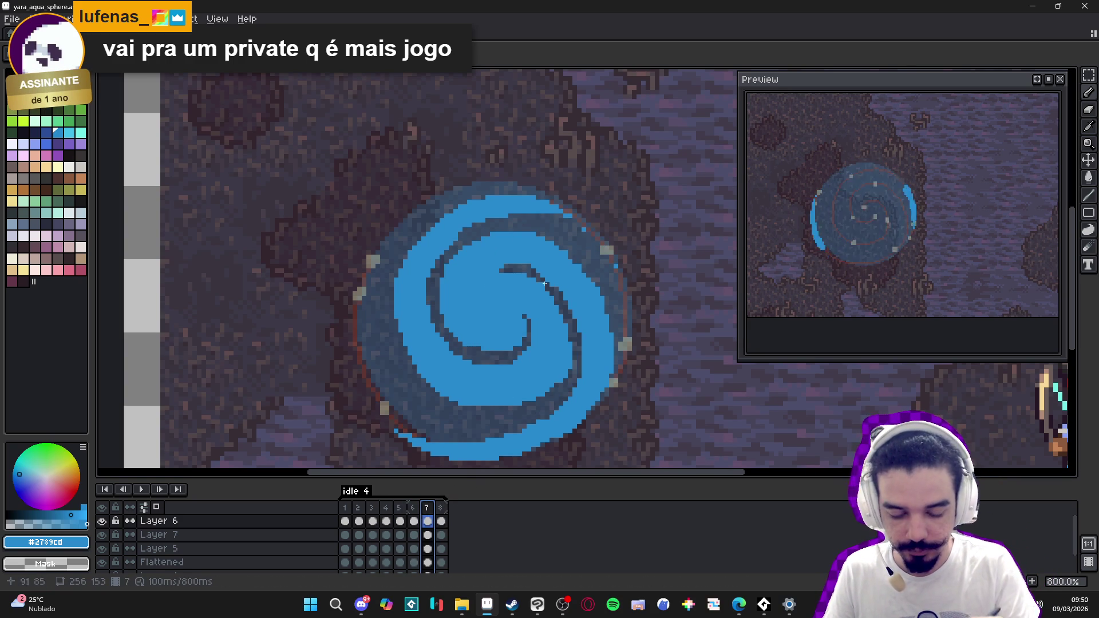
mouse_move(538, 280)
left_mouse_down()
mouse_move(564, 325)
mouse_move(574, 315)
left_mouse_up()
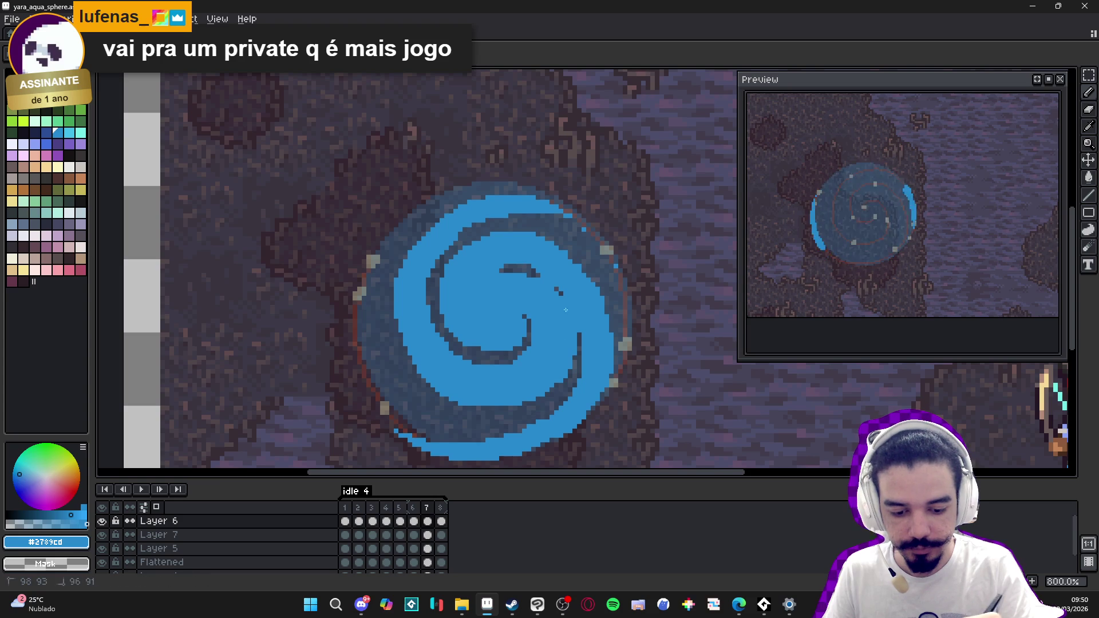
left_click_drag(534, 273, 500, 269)
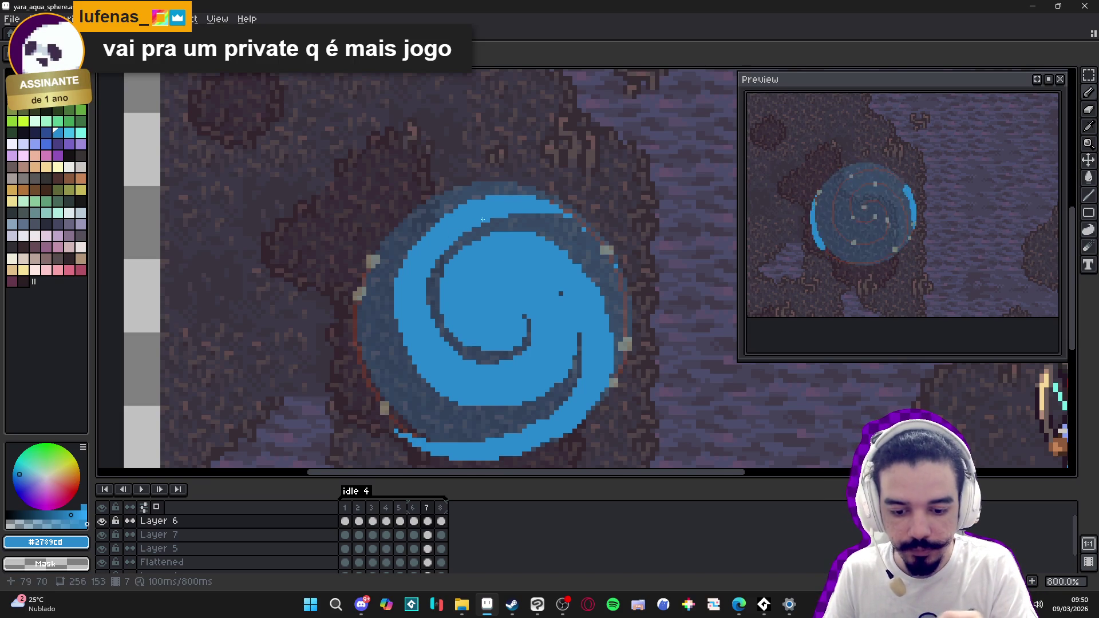
Step: Compare frame 7 with frames 5, 6 and 8, then launch AudioTitan from the taskbar
left_click(420, 517)
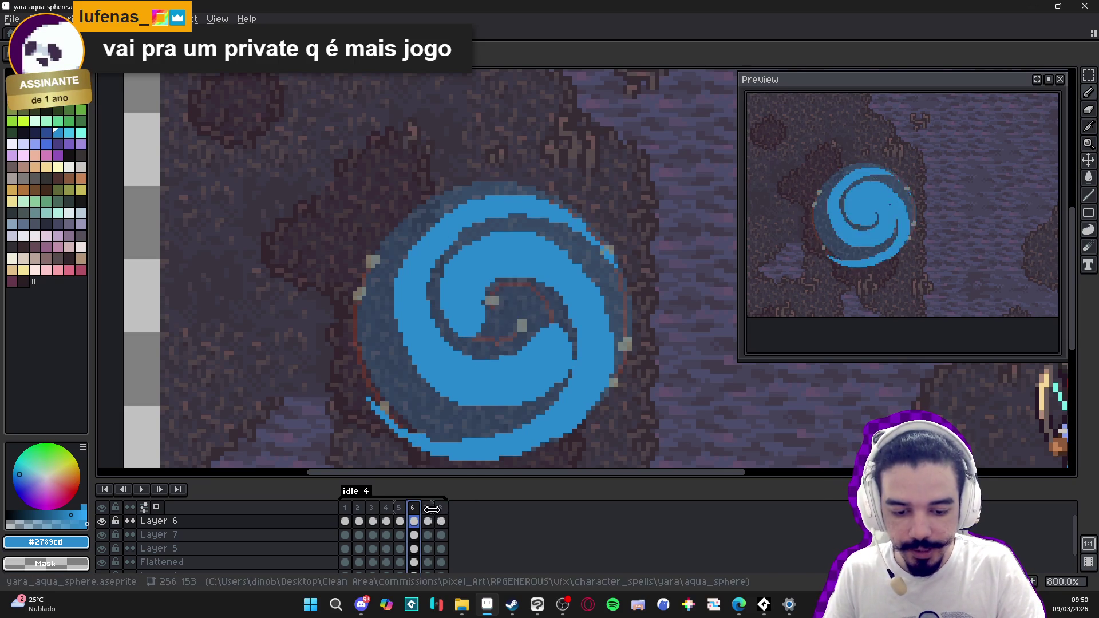
left_click(428, 521)
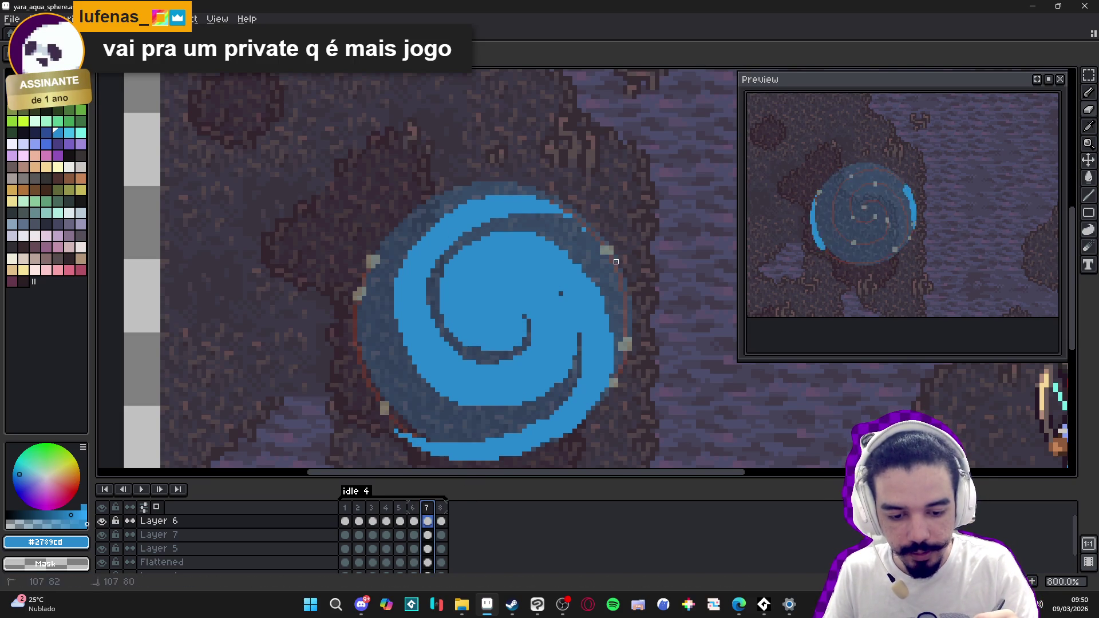
left_click(440, 521)
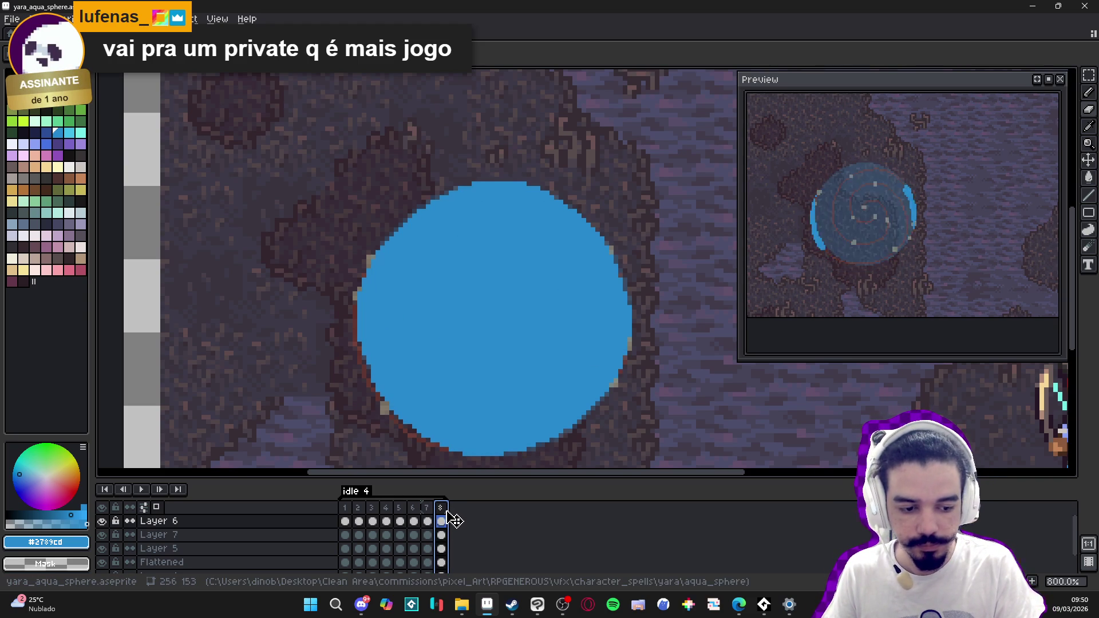
left_click(400, 521)
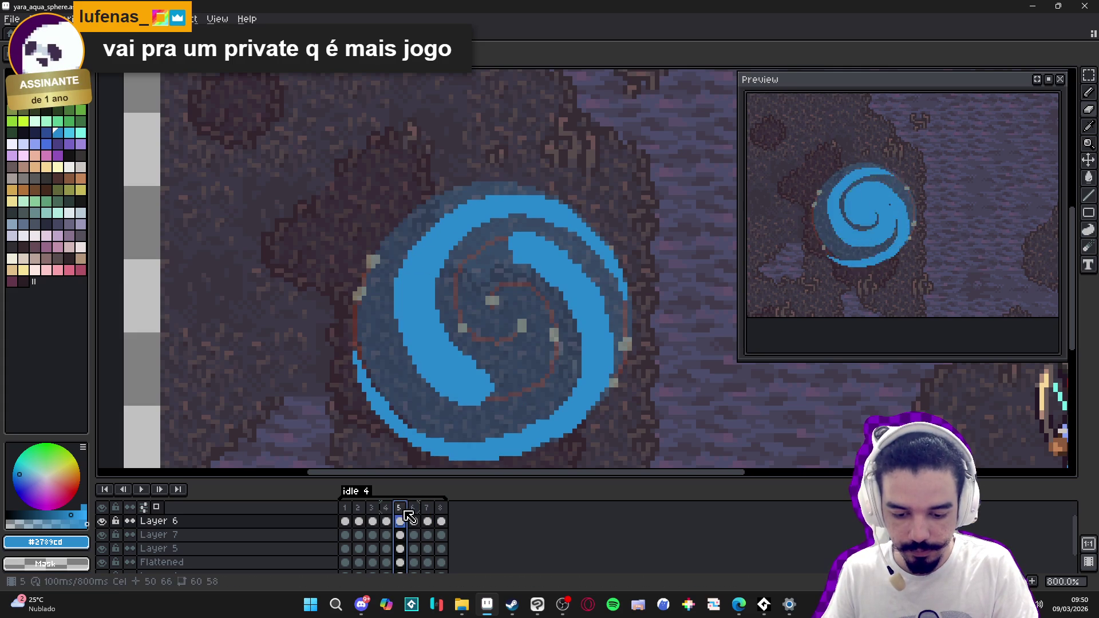
left_click(414, 521)
left_click(427, 521)
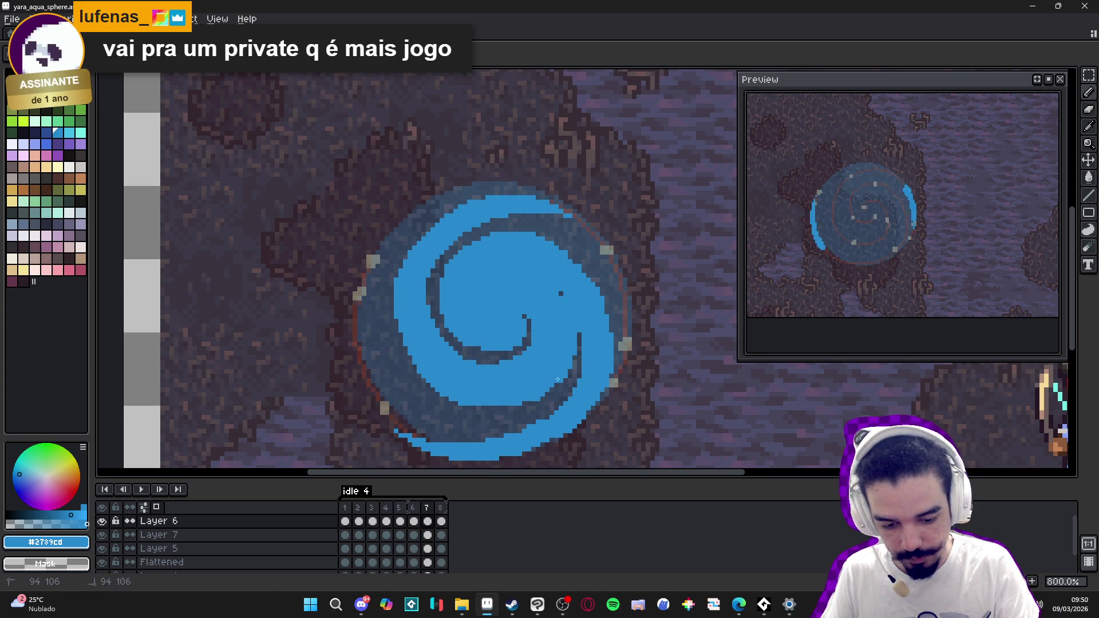
left_click(790, 605)
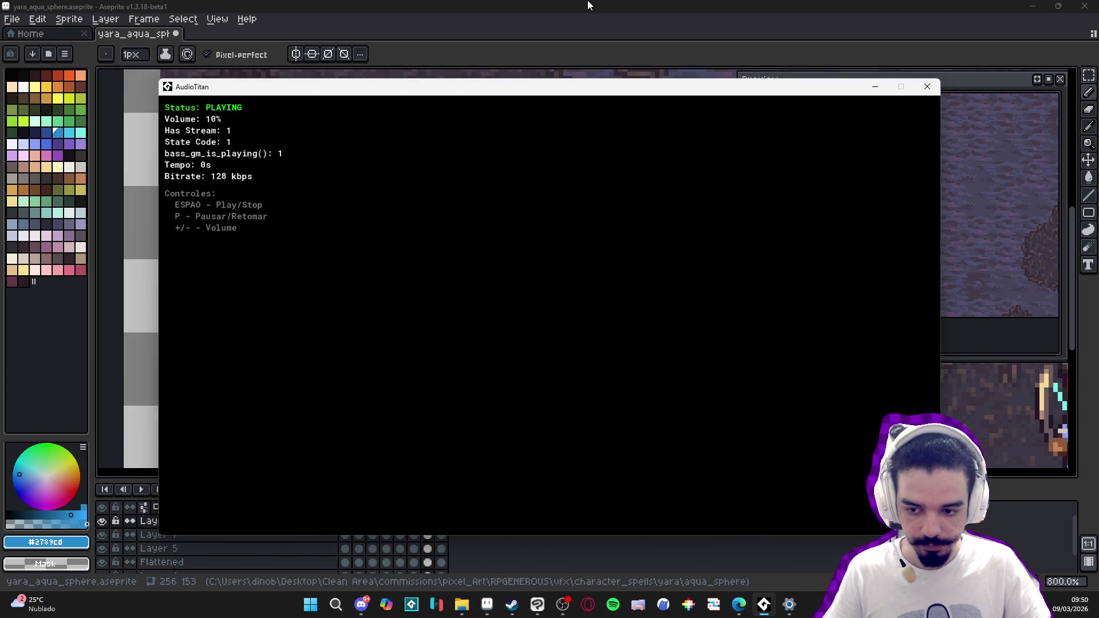
Step: Return to the Aseprite window with the aqua sphere drawing
left_click(608, 5)
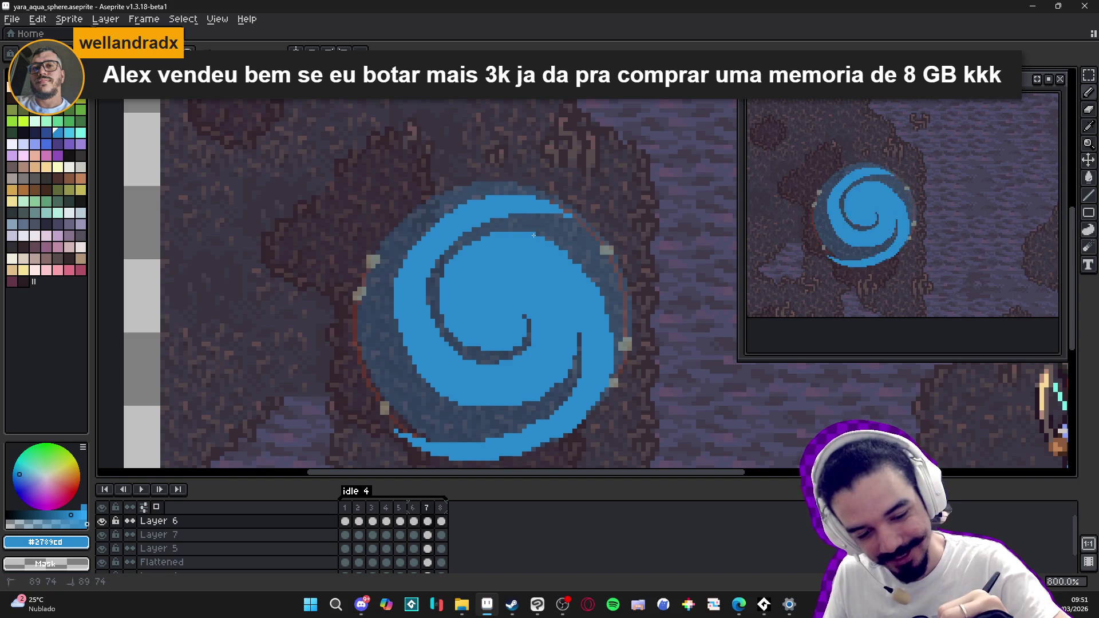
Step: Draw a short blue stroke on the ring's upper-right edge and recolour a stray dark pixel blue
left_click_drag(556, 243, 599, 285)
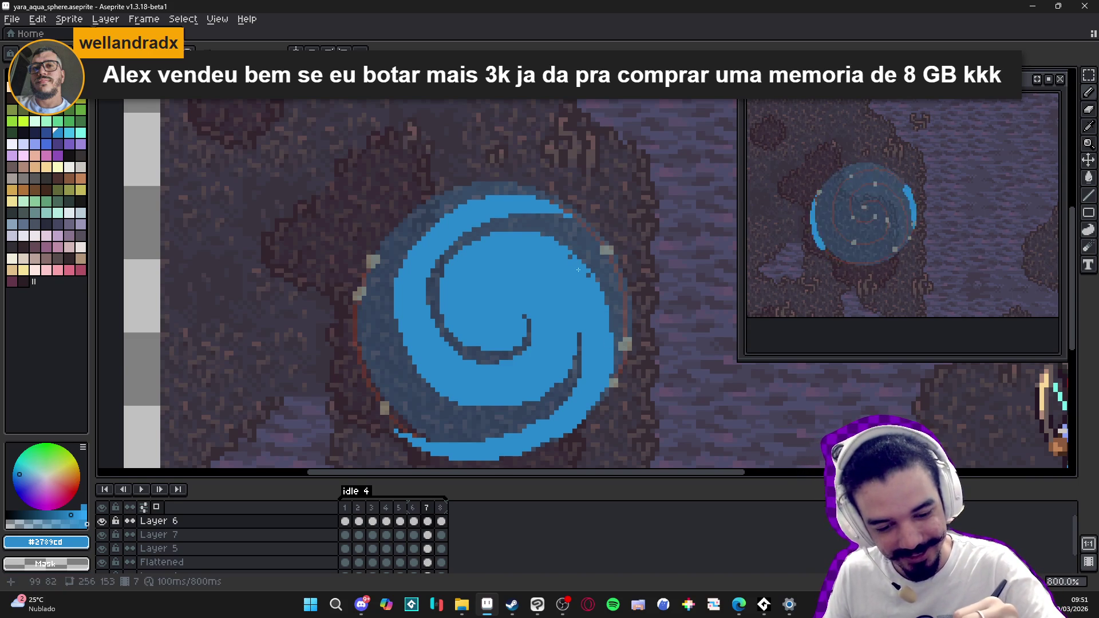
key("e")
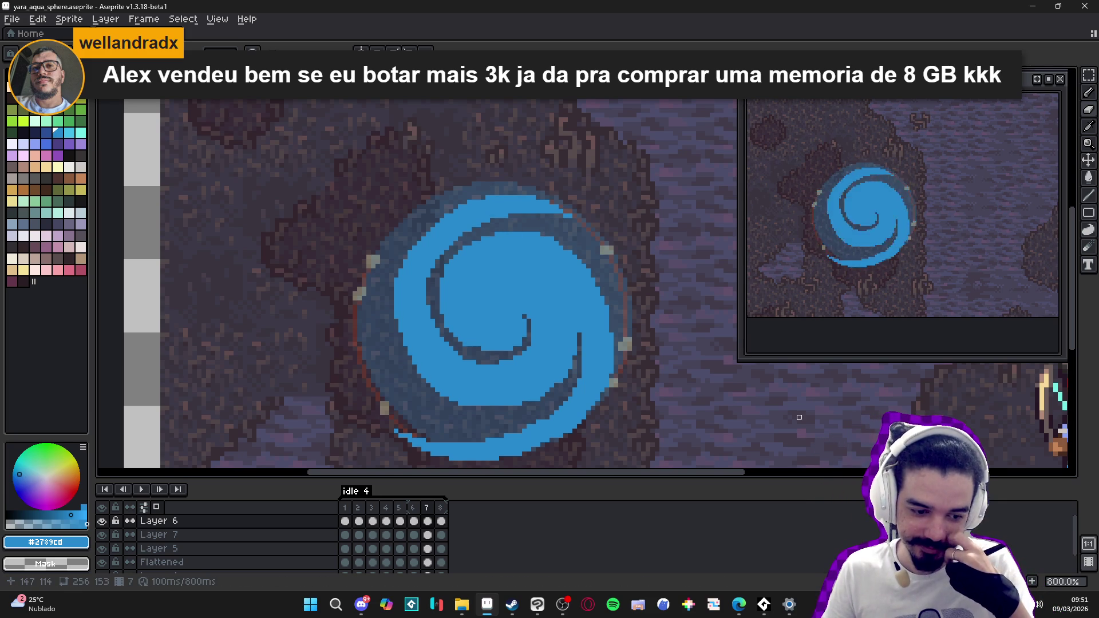
key("b")
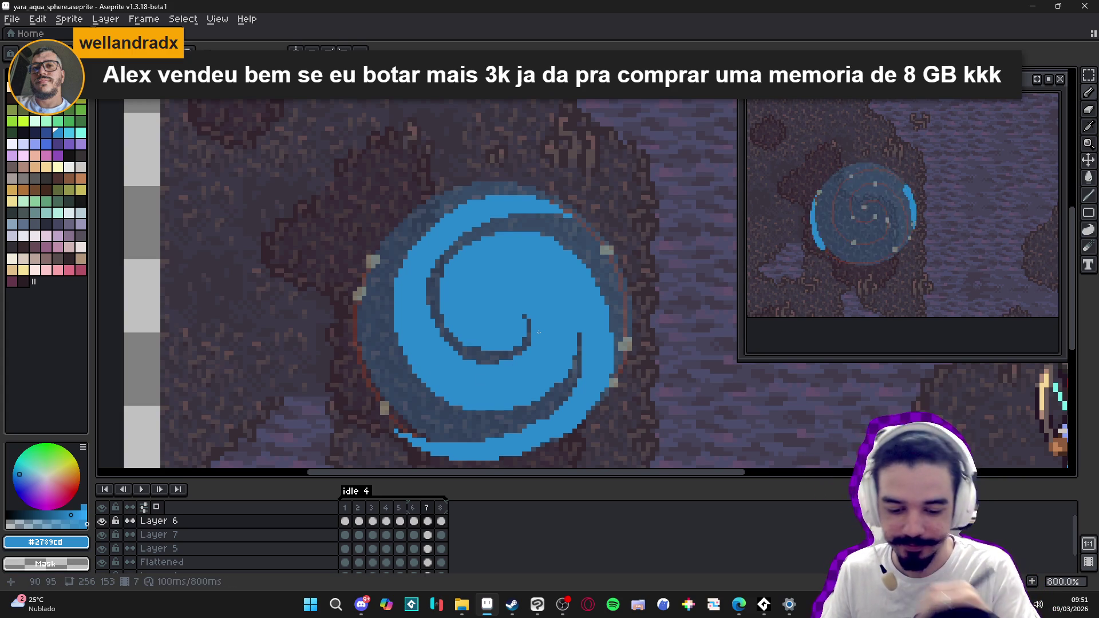
left_click(579, 333)
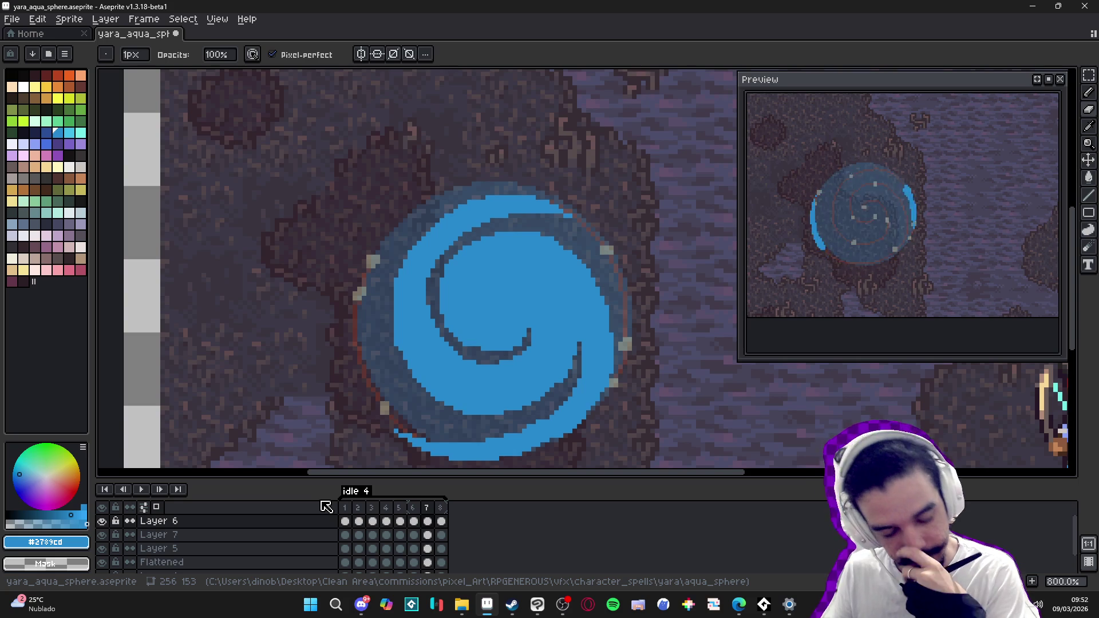
left_click(416, 511)
left_click(427, 510)
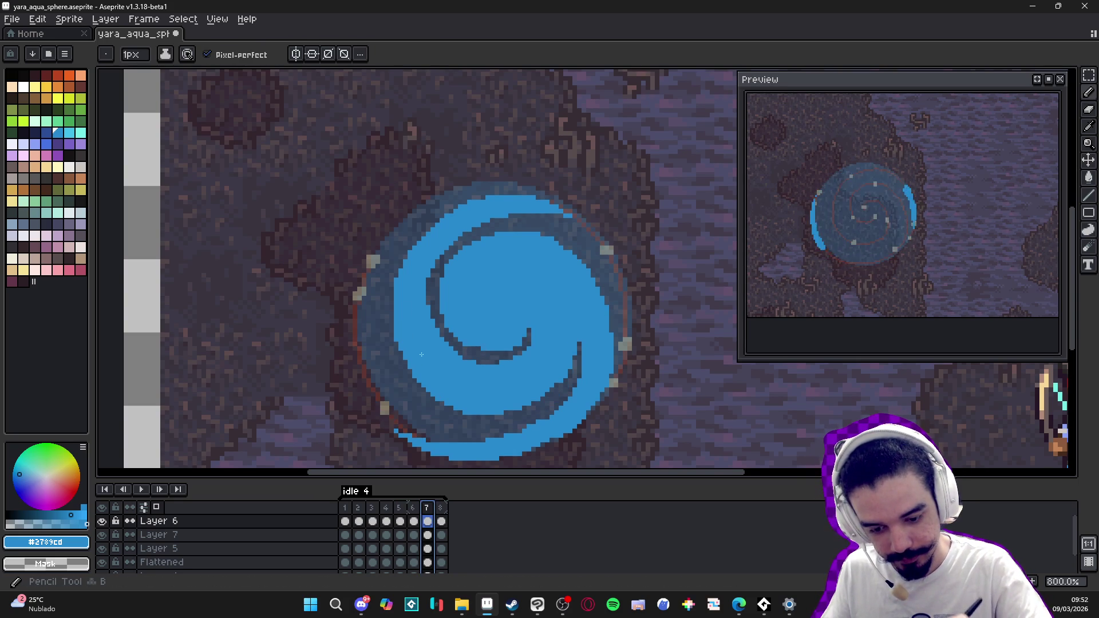
key("Escape")
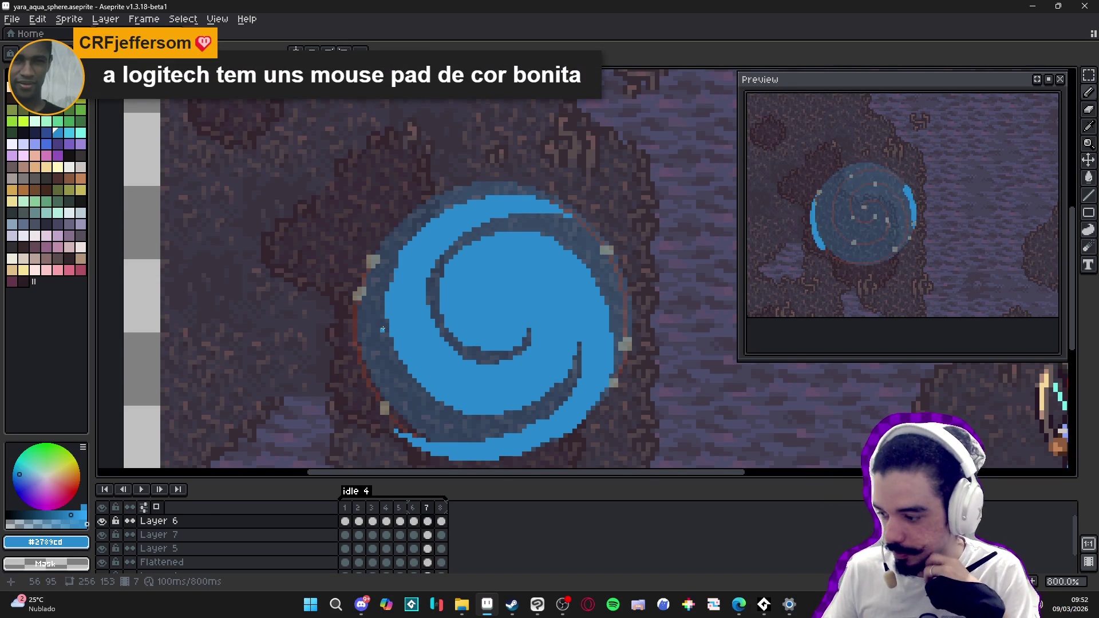
left_click_drag(399, 265, 397, 263)
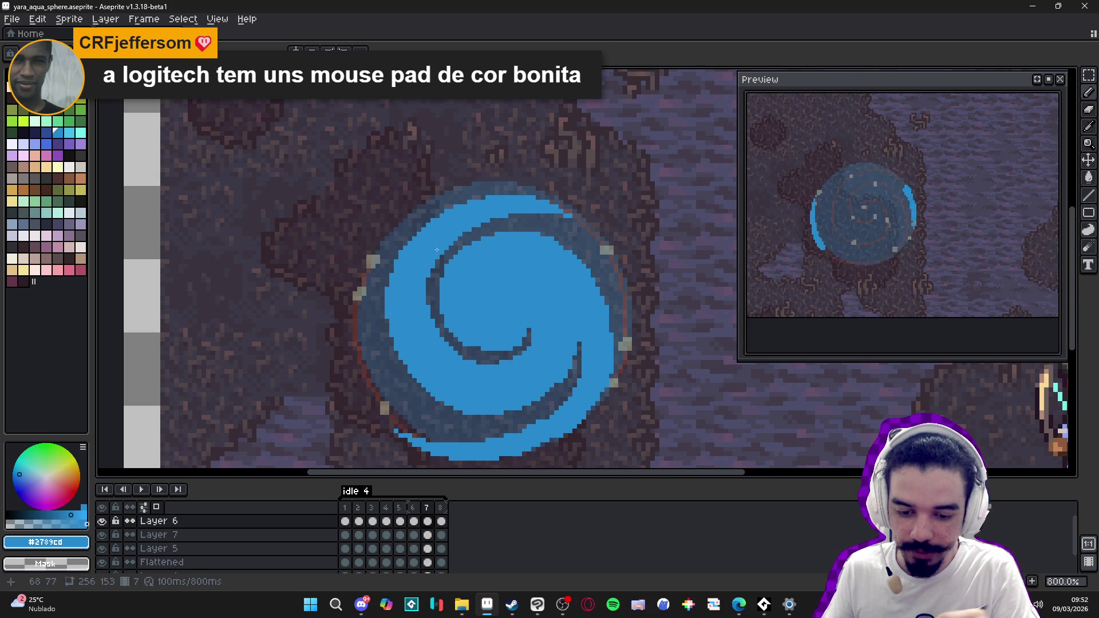
left_click(401, 325)
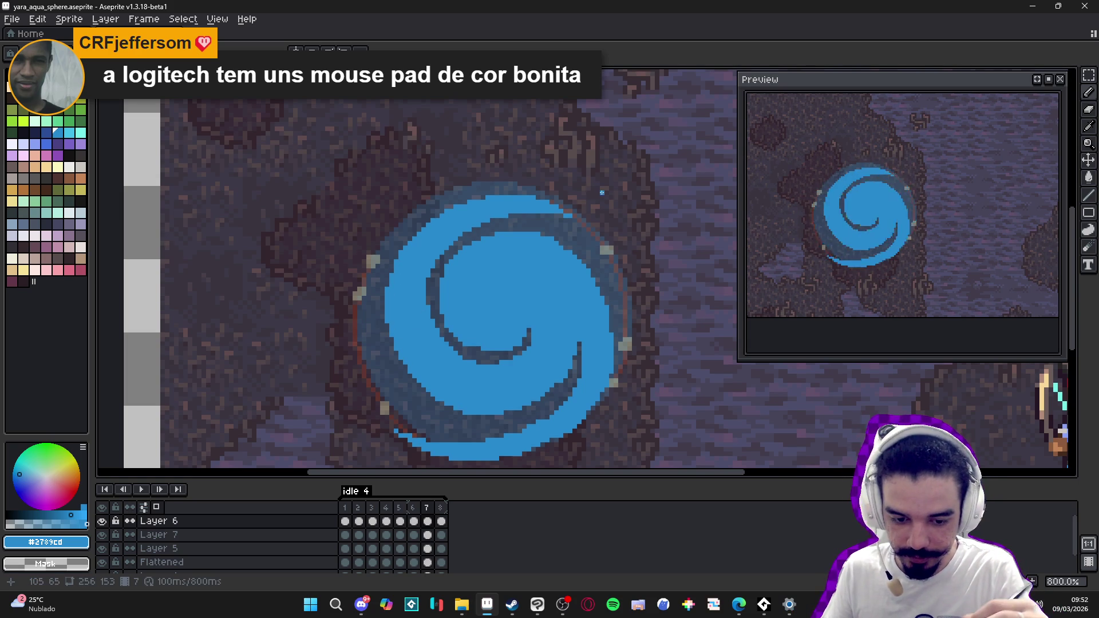
left_click_drag(567, 215, 587, 224)
left_click(573, 219)
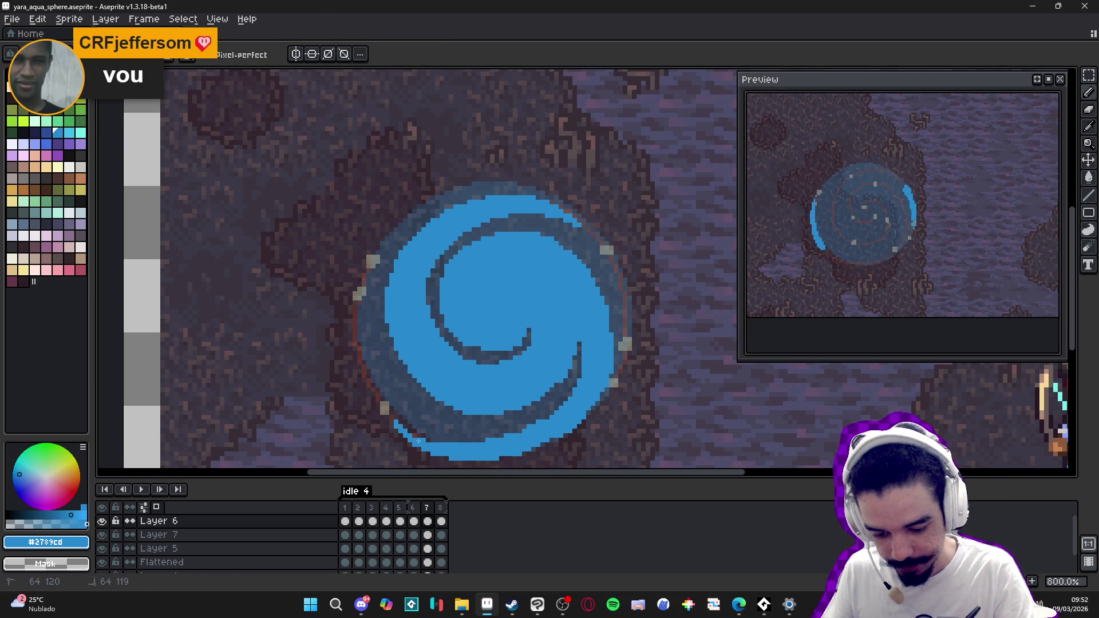
key("b")
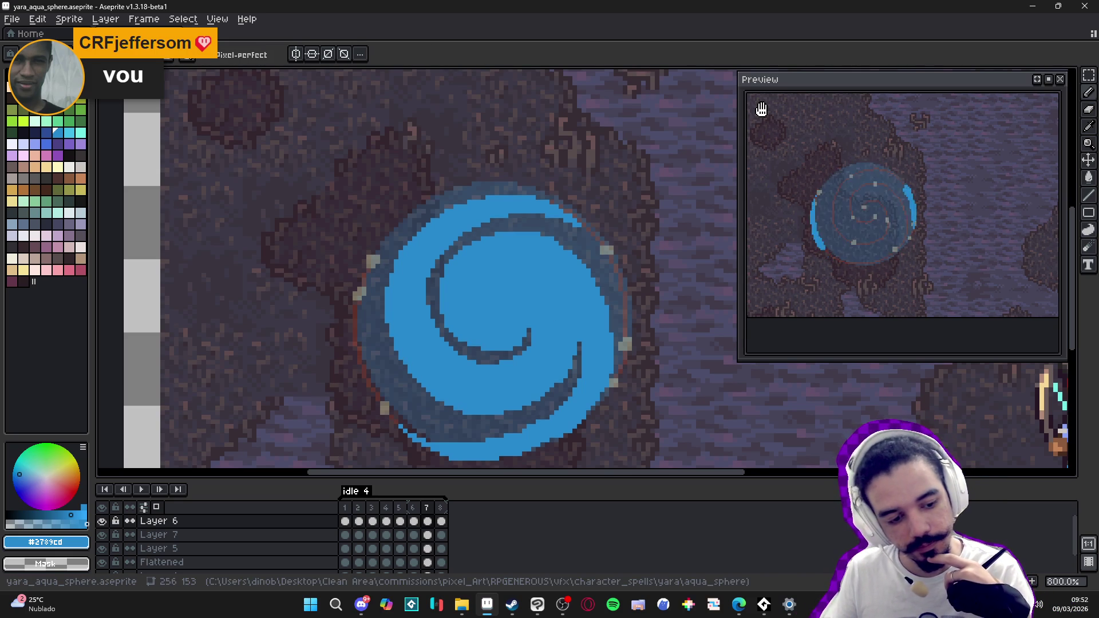
left_click(427, 521)
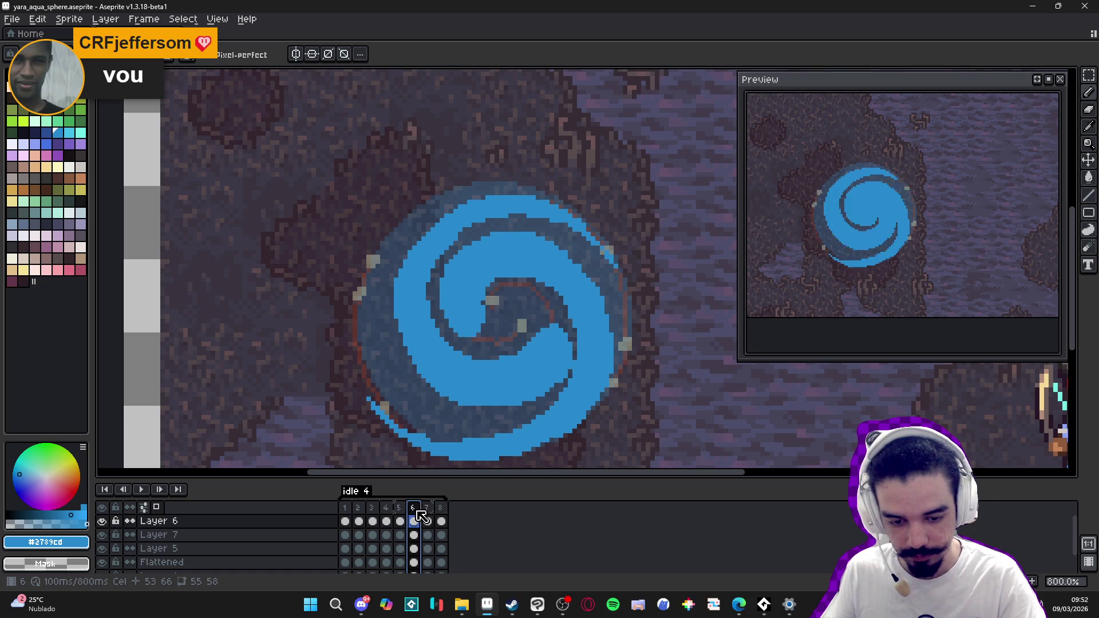
Step: Flip between frames 6, 7 and 8, settling on frame 7
left_click(441, 511)
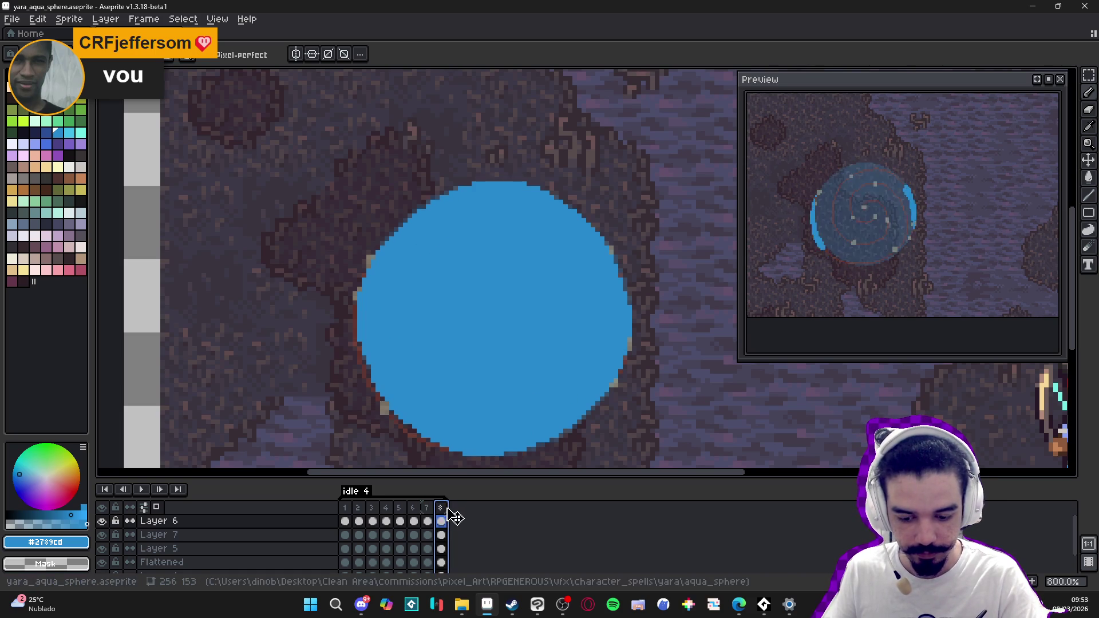
left_click(428, 515)
left_click(409, 516)
left_click(427, 521)
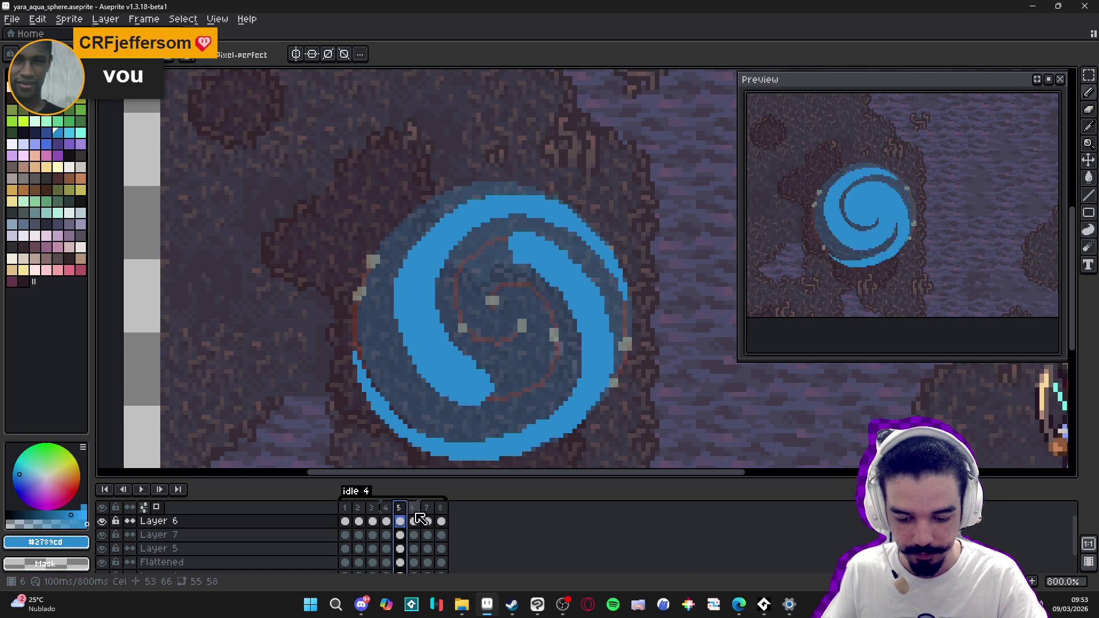
left_click(414, 519)
left_click(428, 521)
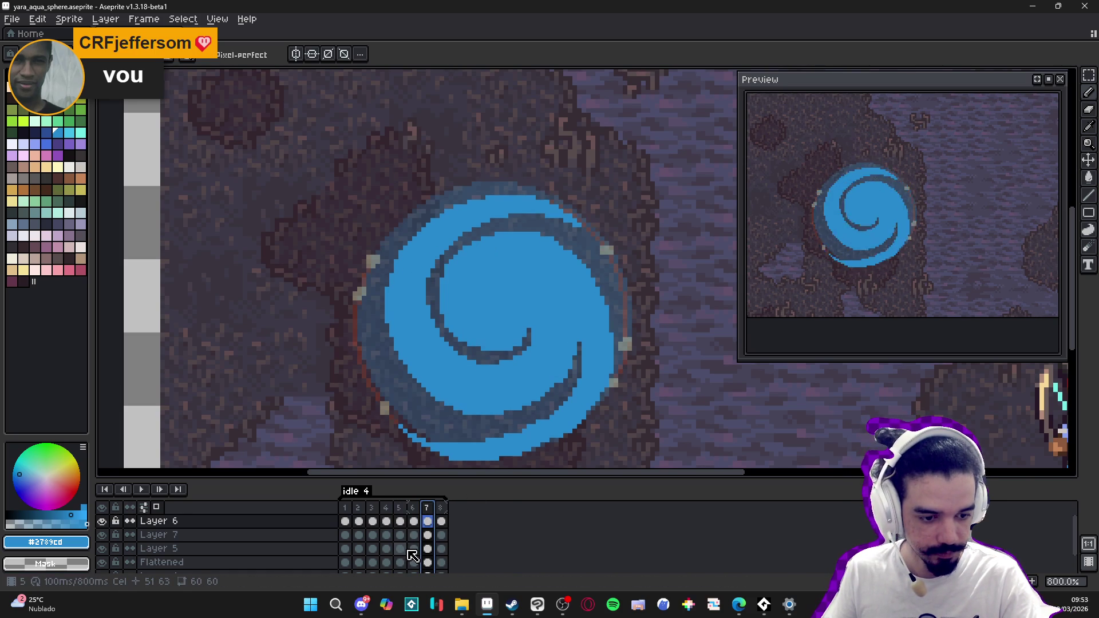
Step: On frame 6, erase the blue swirl pixels along the sphere's upper-right edge, then view frame 8
left_click(401, 521)
left_click(414, 521)
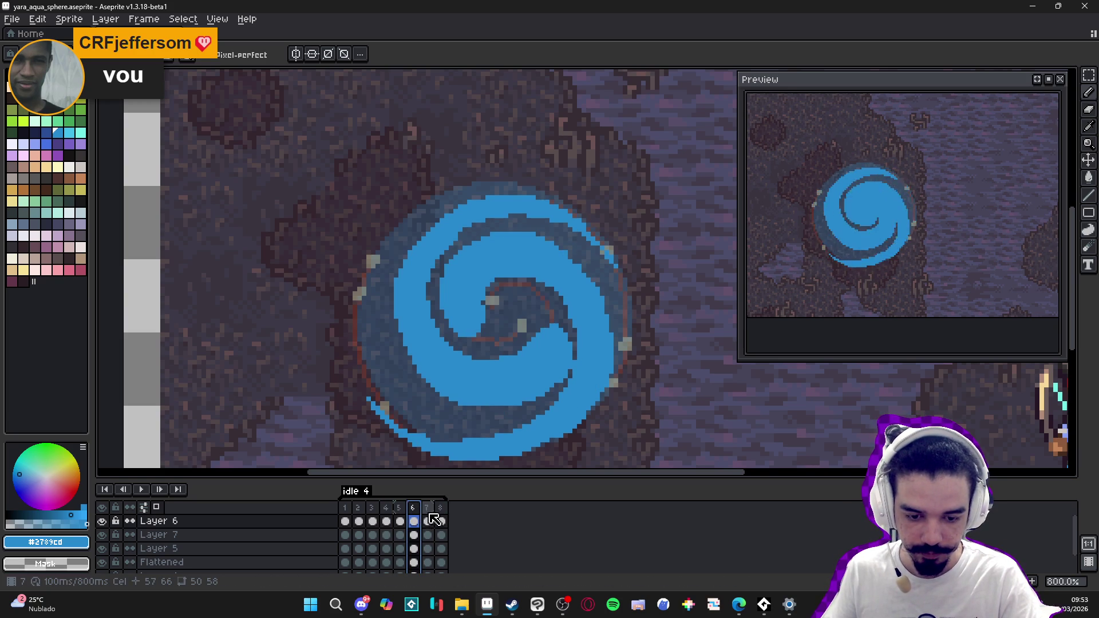
left_click(427, 521)
left_click(413, 521)
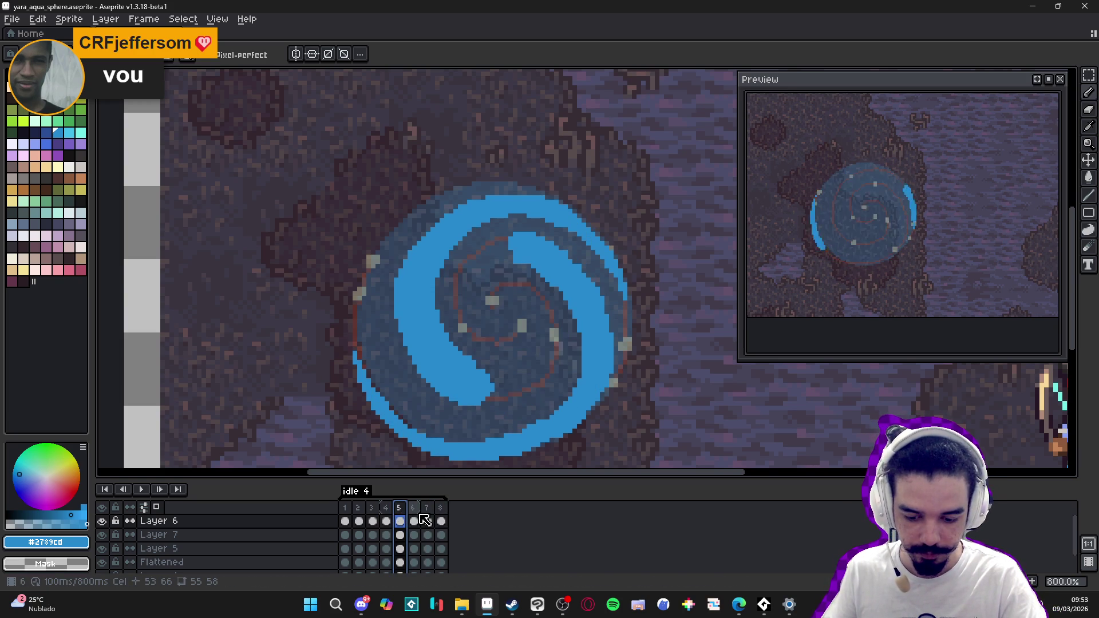
key("e")
left_click_drag(602, 252, 612, 266)
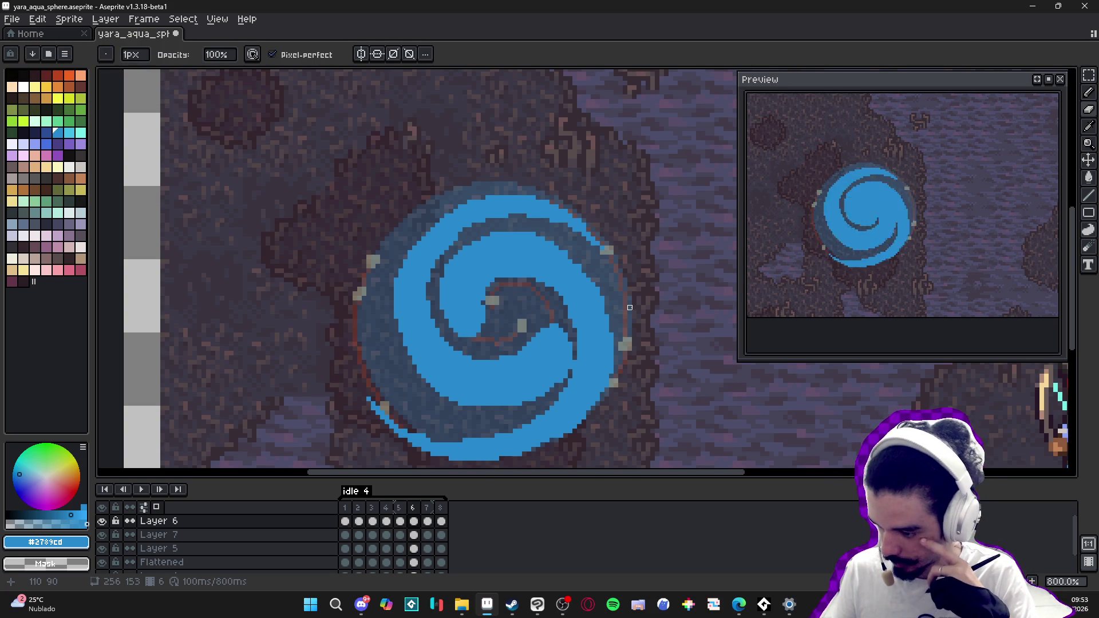
left_click(441, 521)
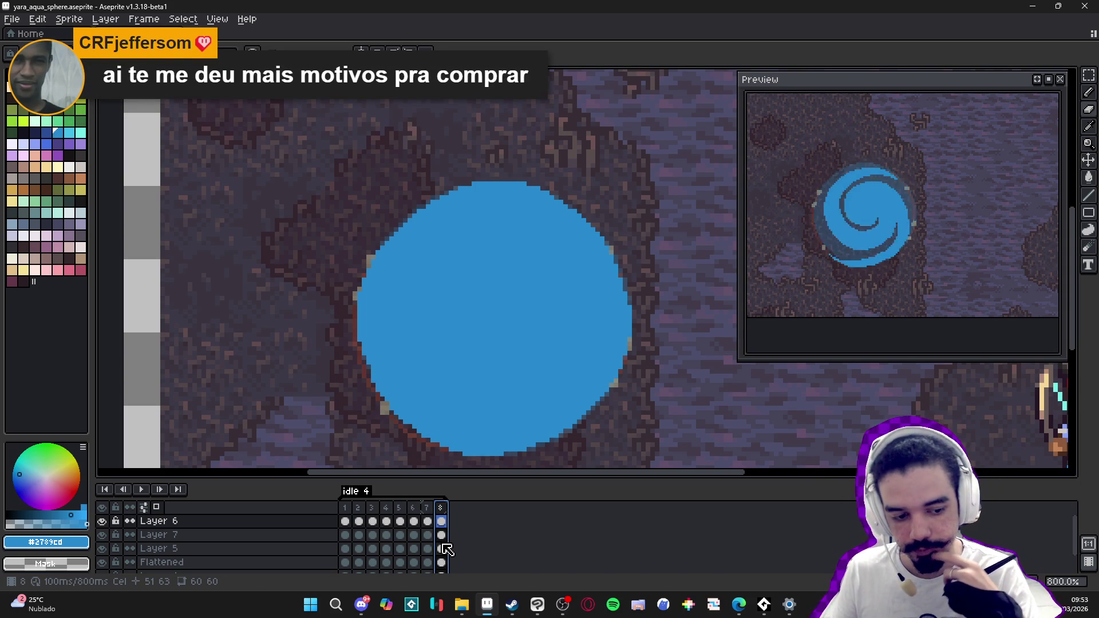
Step: On frame 3, undo the trial blue strokes at the arc's lower-left and add Layer 8
key("Right")
key("Right")
key("Right")
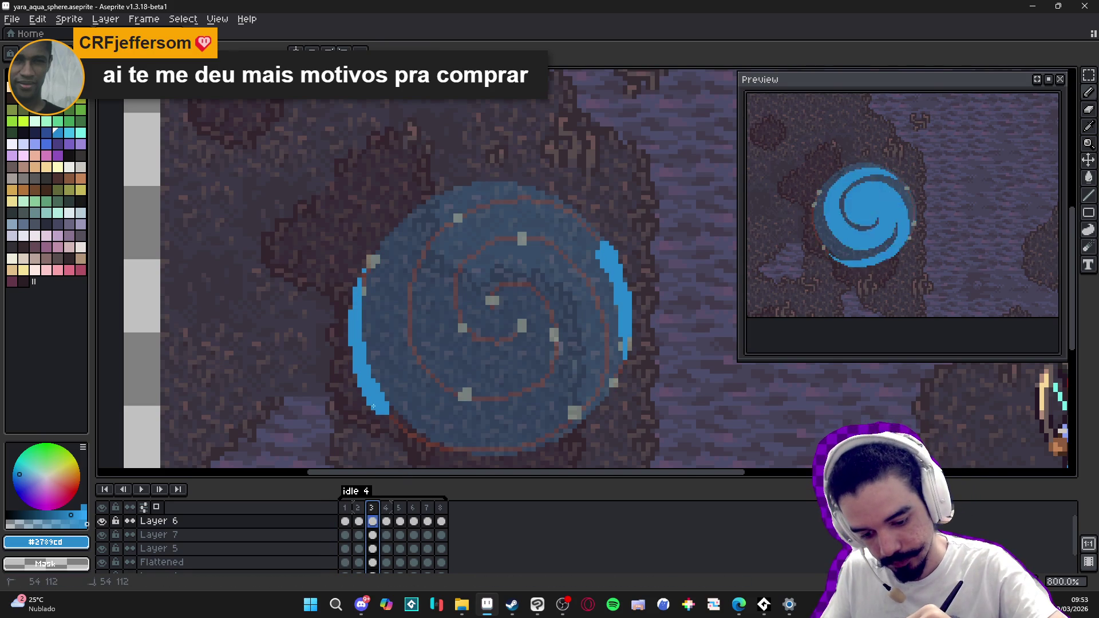
left_click_drag(357, 391, 351, 379)
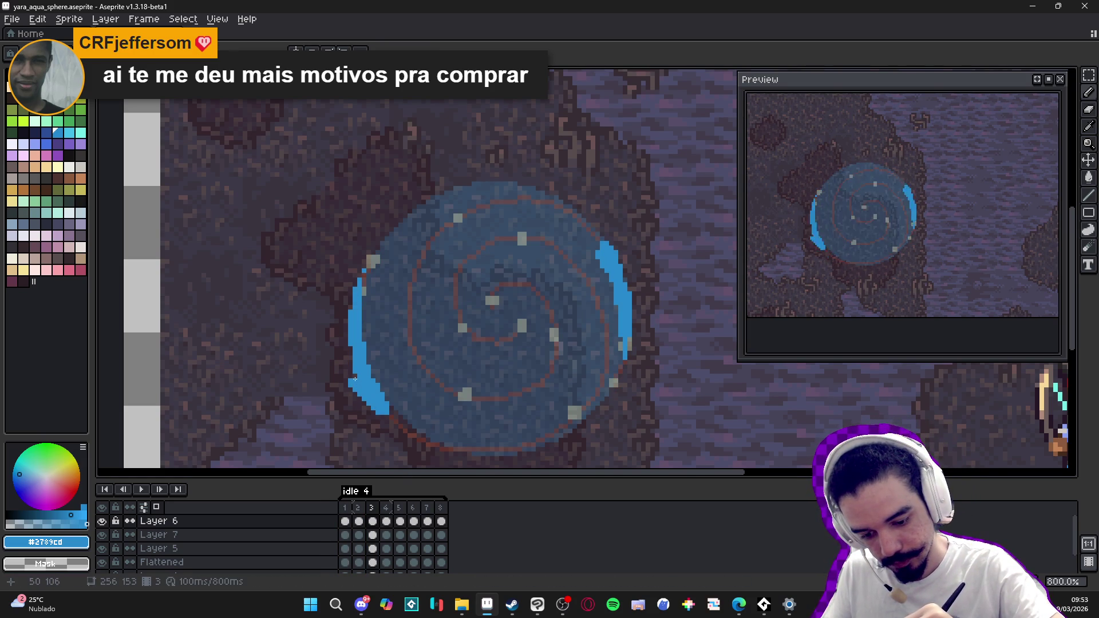
left_click(349, 368)
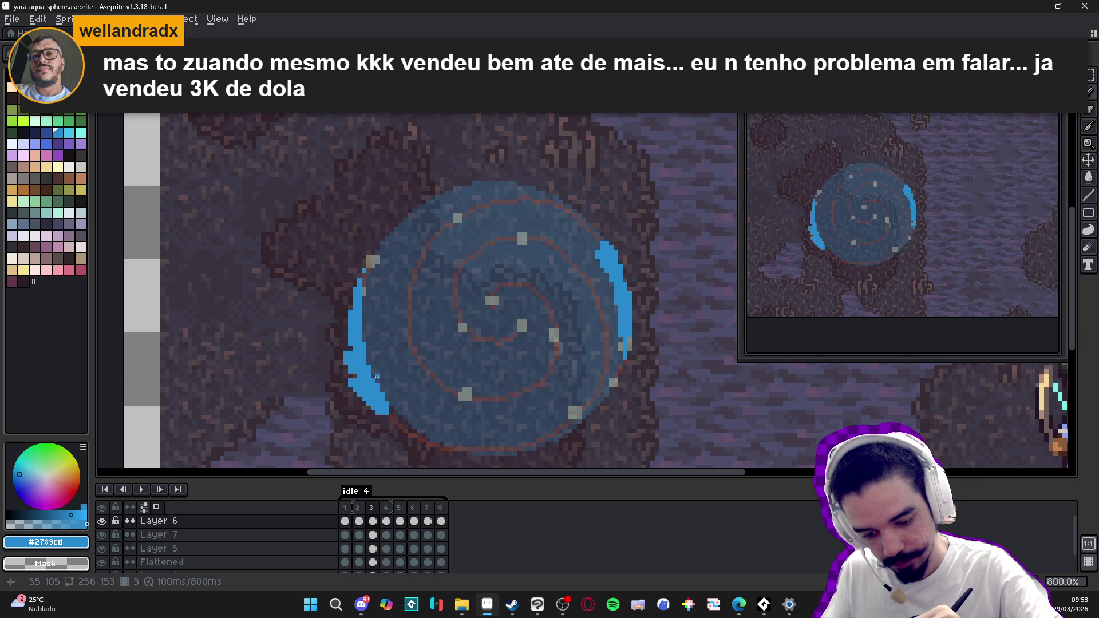
left_click_drag(379, 373, 387, 400)
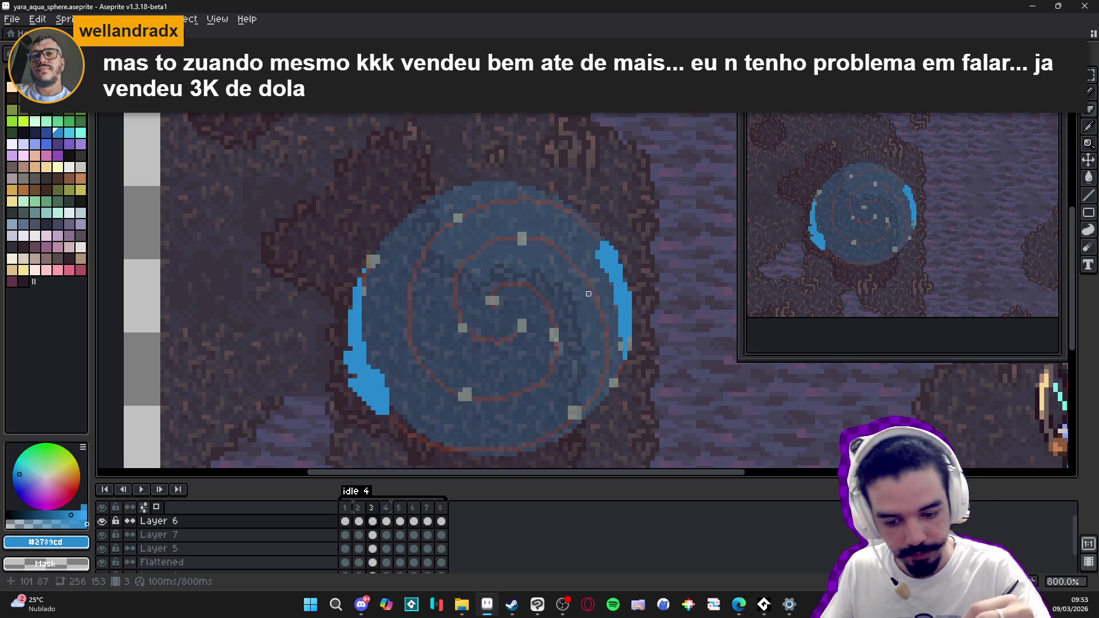
key("ctrl+z")
key("ctrl+z")
key("ctrl+z")
key("ctrl+z")
key("ctrl+z")
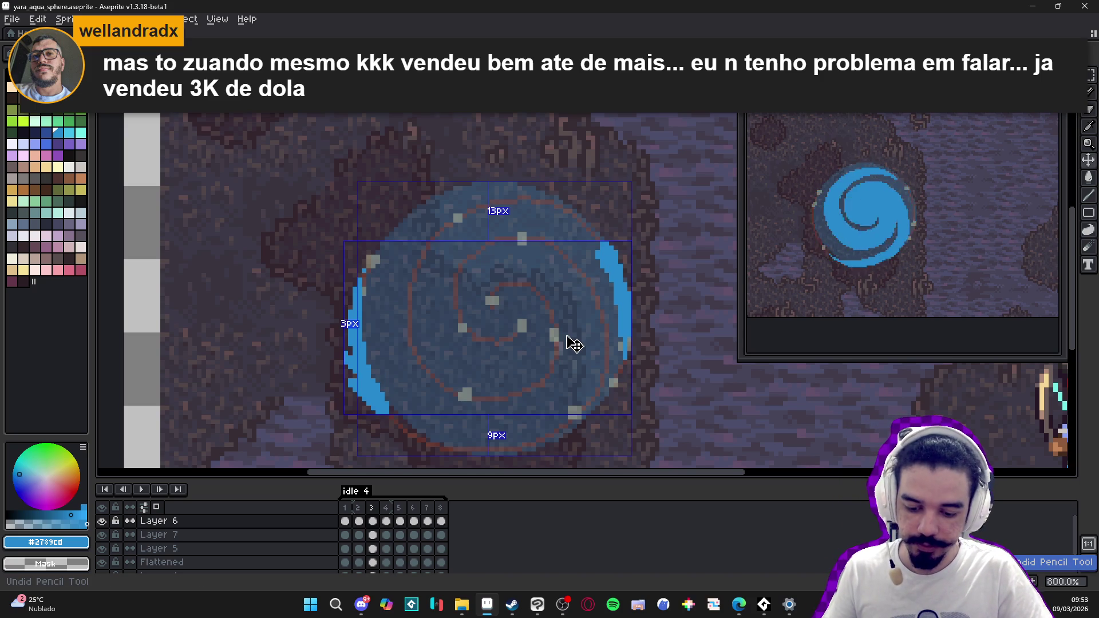
key("ctrl+z")
key("ctrl+z")
key("ctrl+z")
key("ctrl+z")
key("shift+n")
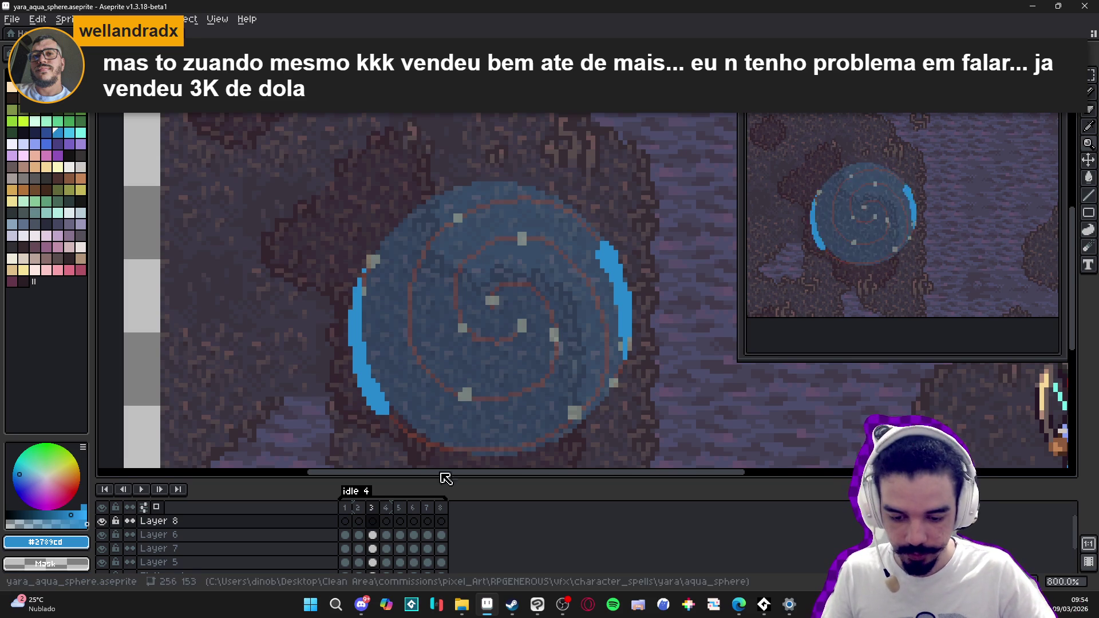
Step: Flip back and forth between frames 2, 3 and 4 to compare the swirl, ending on frame 4
left_click(358, 521)
left_click(372, 521)
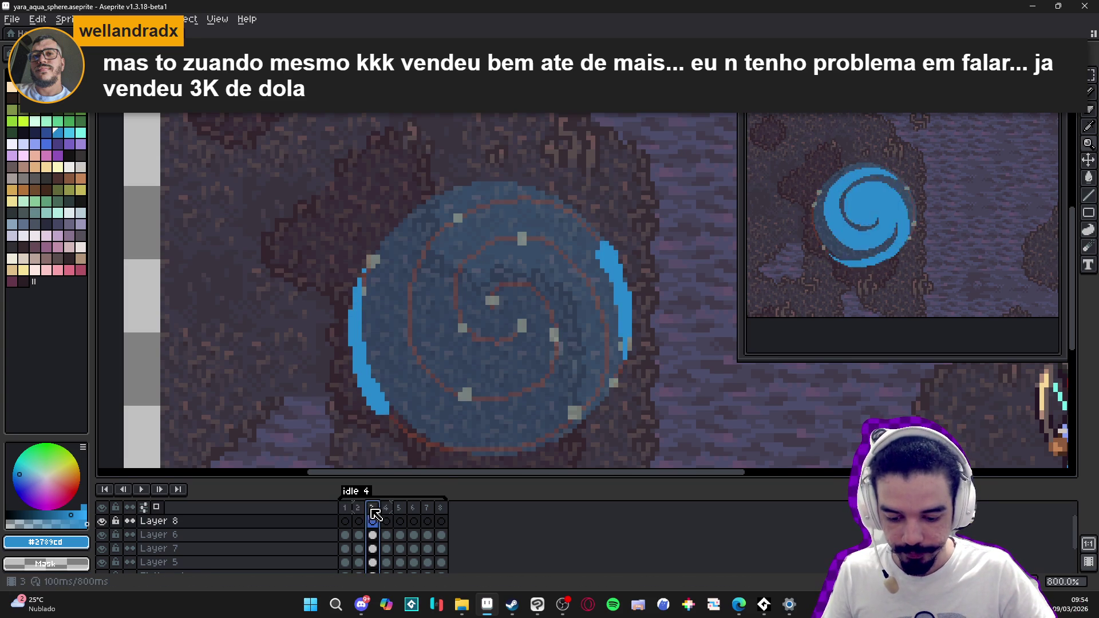
left_click(386, 509)
key("Left")
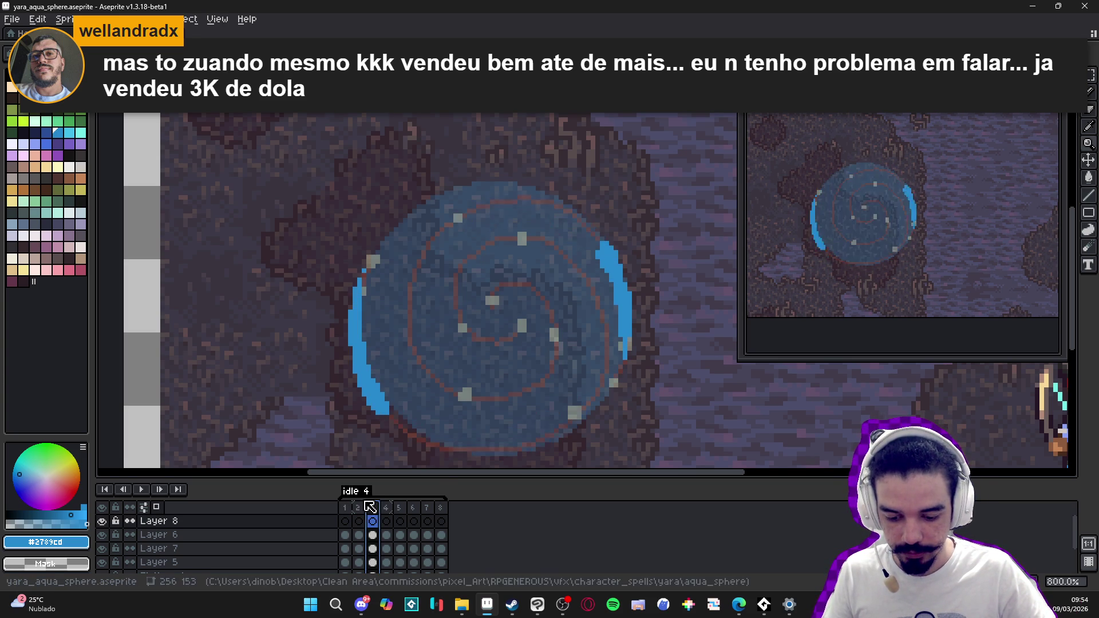
key("Left")
left_click(373, 518)
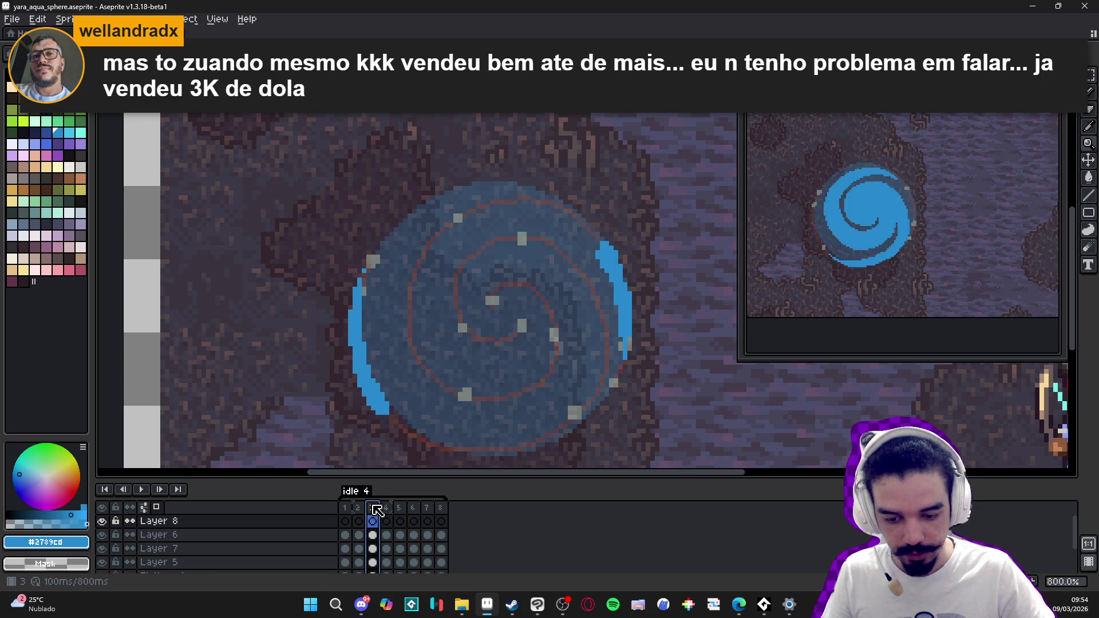
left_click(383, 508)
left_click(374, 514)
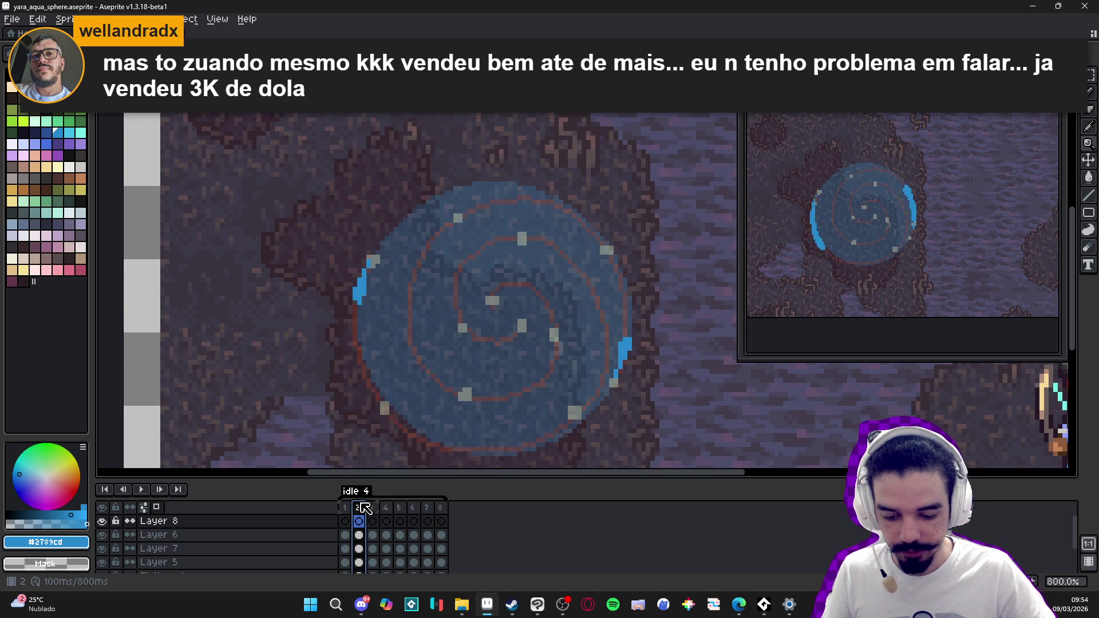
left_click(391, 517)
left_click(373, 510)
left_click(360, 507)
left_click(376, 513)
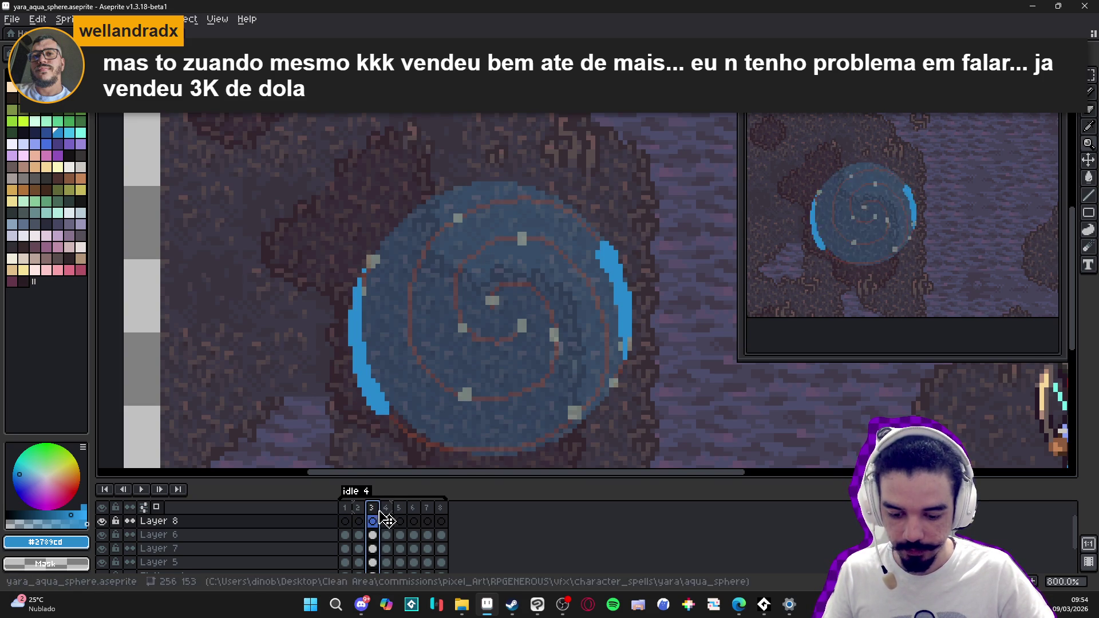
left_click(384, 520)
left_click(363, 510)
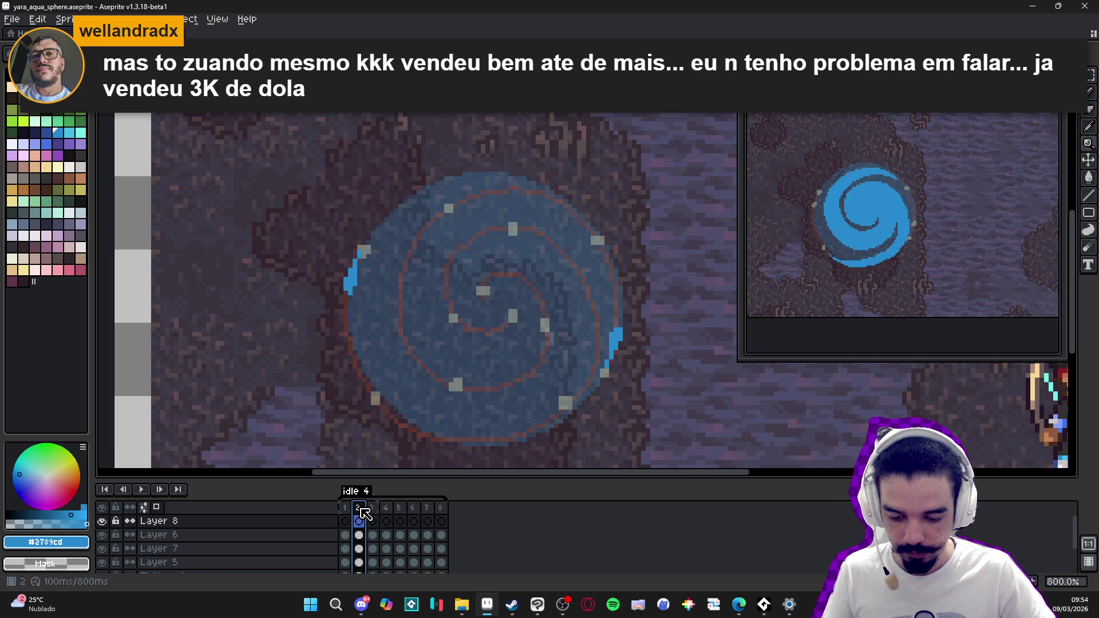
left_click(372, 512)
left_click(388, 515)
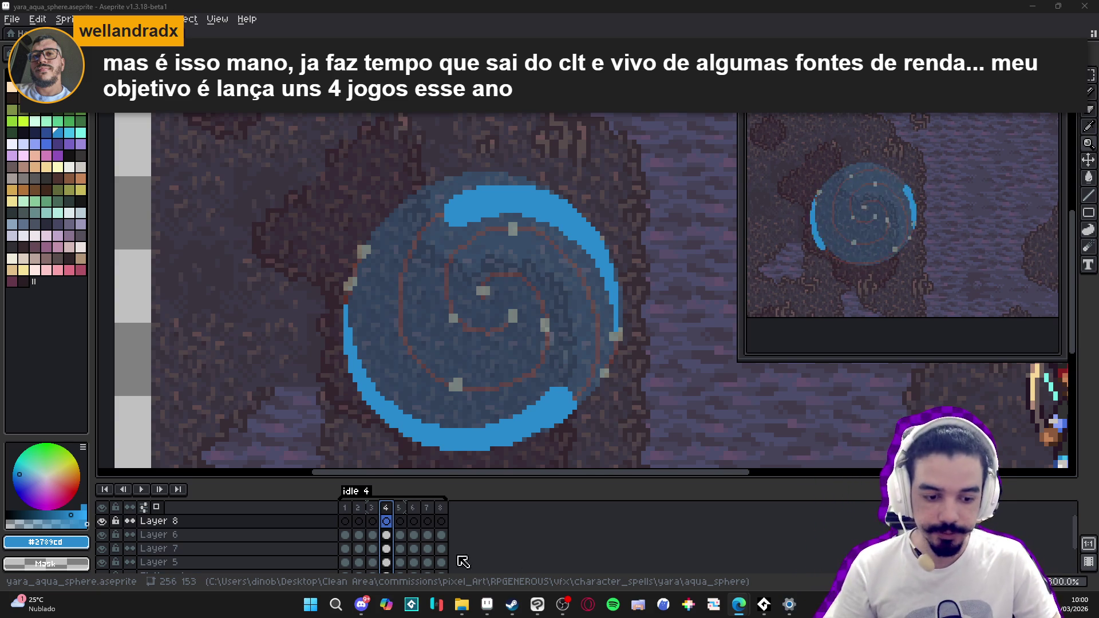
Step: Go to frame 5 and select Layer 6 for painting
left_click(405, 515)
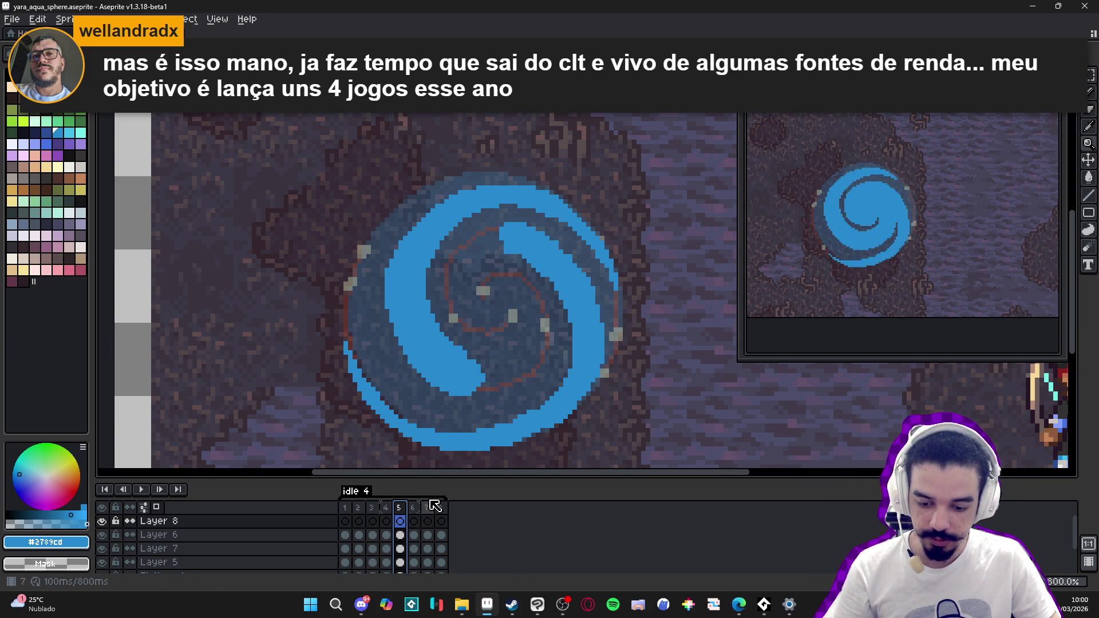
key("Down")
scroll(497, 240, "up", 1)
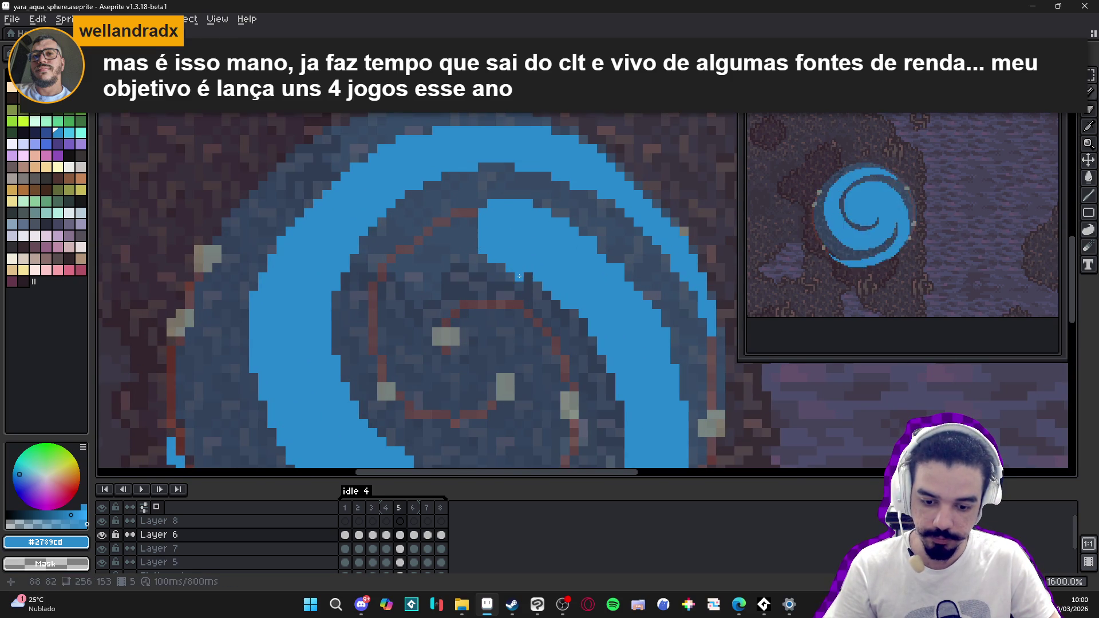
scroll(479, 234, "down", 3)
scroll(614, 212, "up", 4)
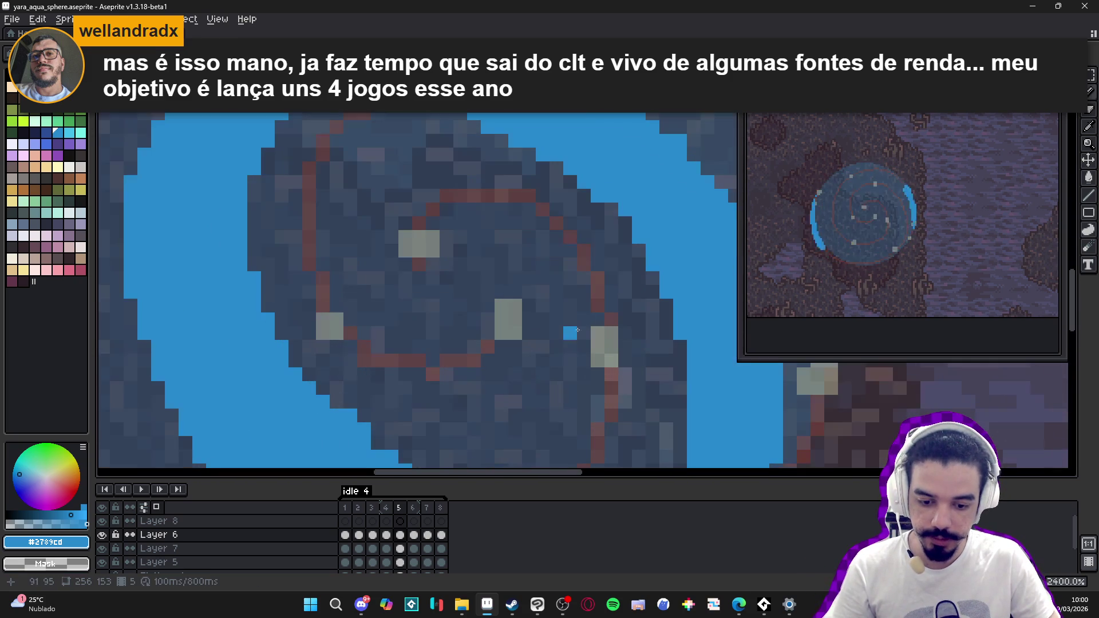
scroll(613, 212, "down", 2)
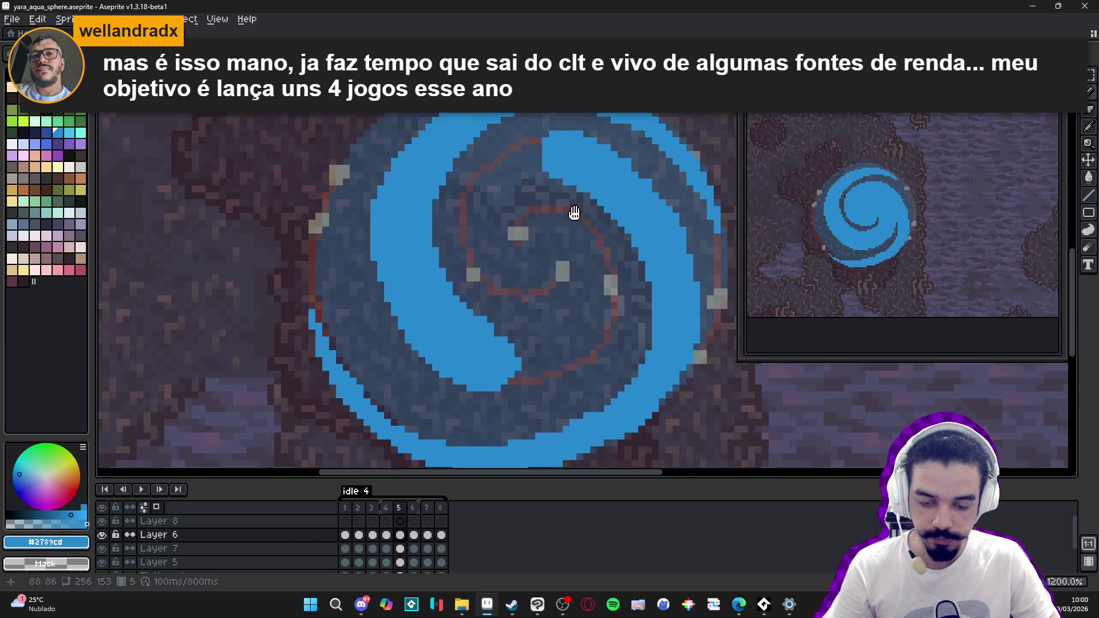
Step: Fill blue pixels along the upper spiral arm's edge and the sphere's inner edge
left_click(558, 203)
left_click(548, 193)
left_click(539, 193)
left_click(541, 157, "shift")
left_click(539, 148)
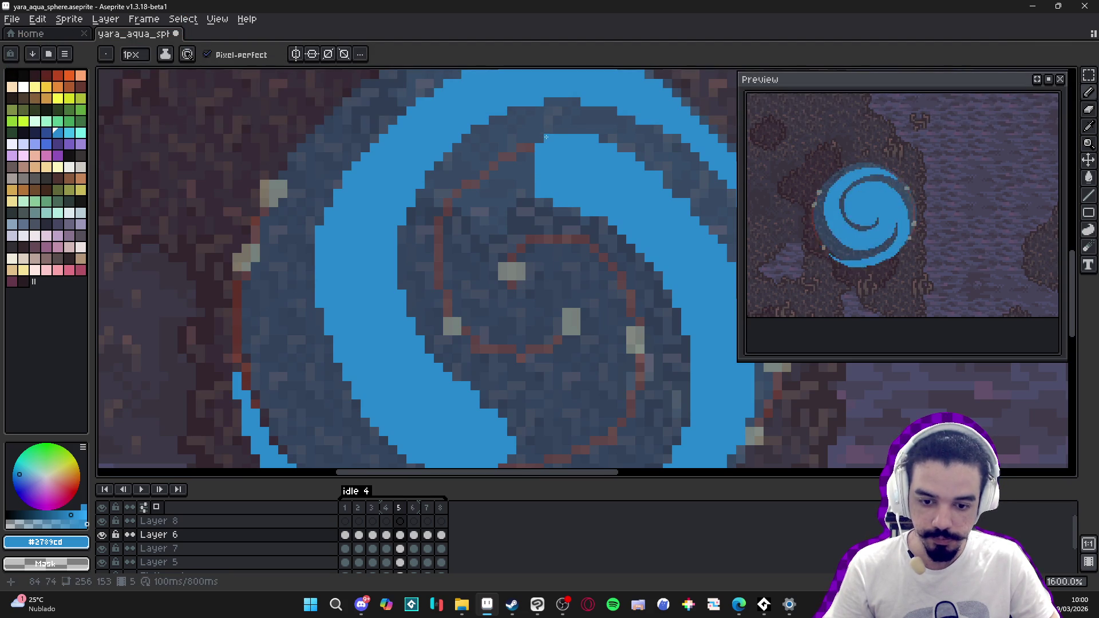
left_click(548, 202)
left_click(602, 222)
left_click(575, 212)
Step: Paint blue along the sphere's lower inner edge and into the spiral's inner tail
scroll(575, 212, "down", 3)
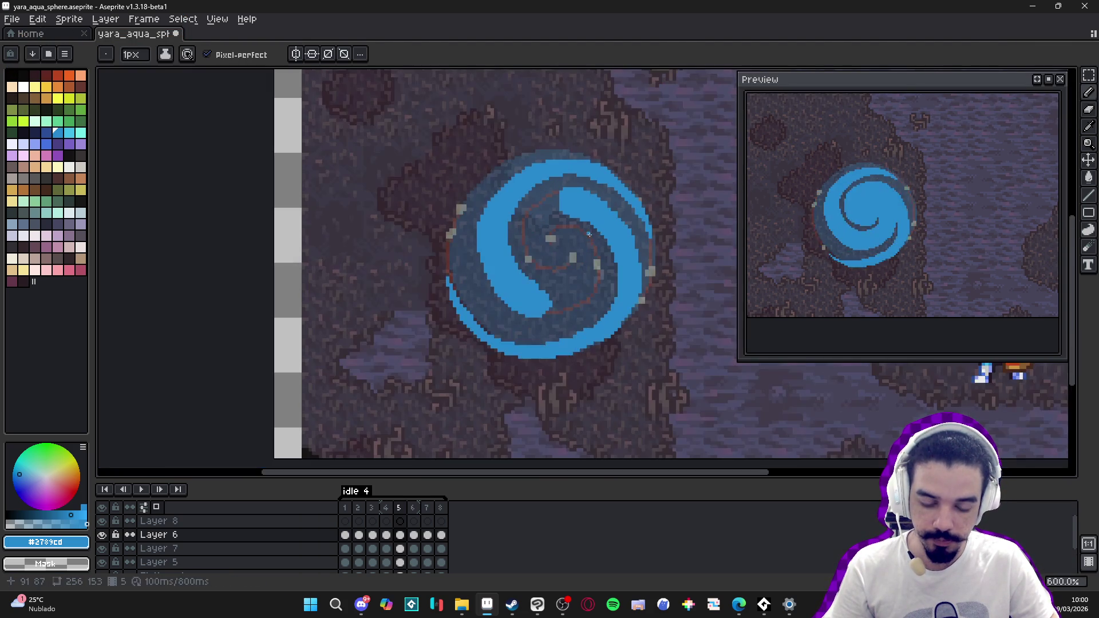
scroll(602, 309, "up", 3)
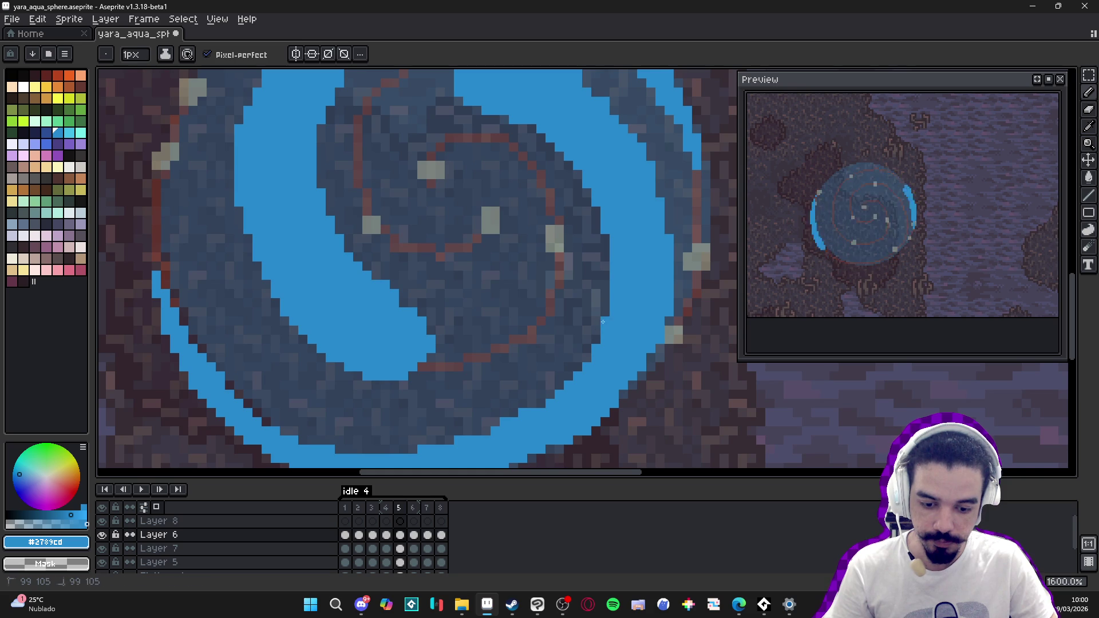
left_click(485, 426)
left_click(479, 430)
left_click_drag(440, 440, 449, 440)
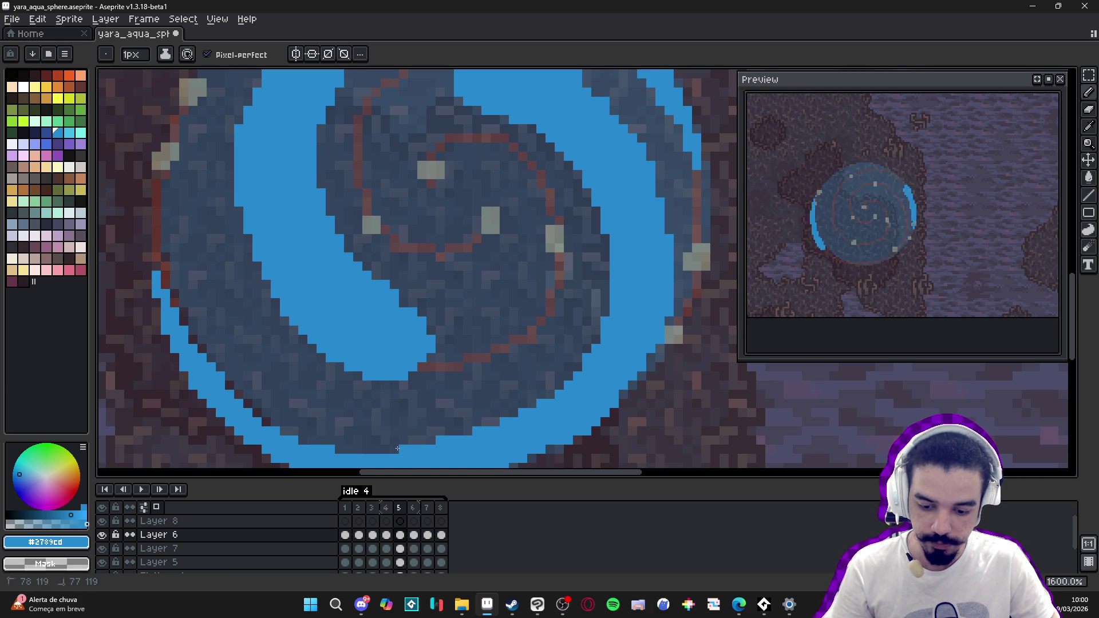
scroll(539, 385, "down", 5)
scroll(510, 296, "up", 4)
left_click(517, 292)
Step: Zoom around the sphere, switch back to the Pencil, and step to frame 2
scroll(526, 298, "down", 3)
scroll(526, 298, "up", 3)
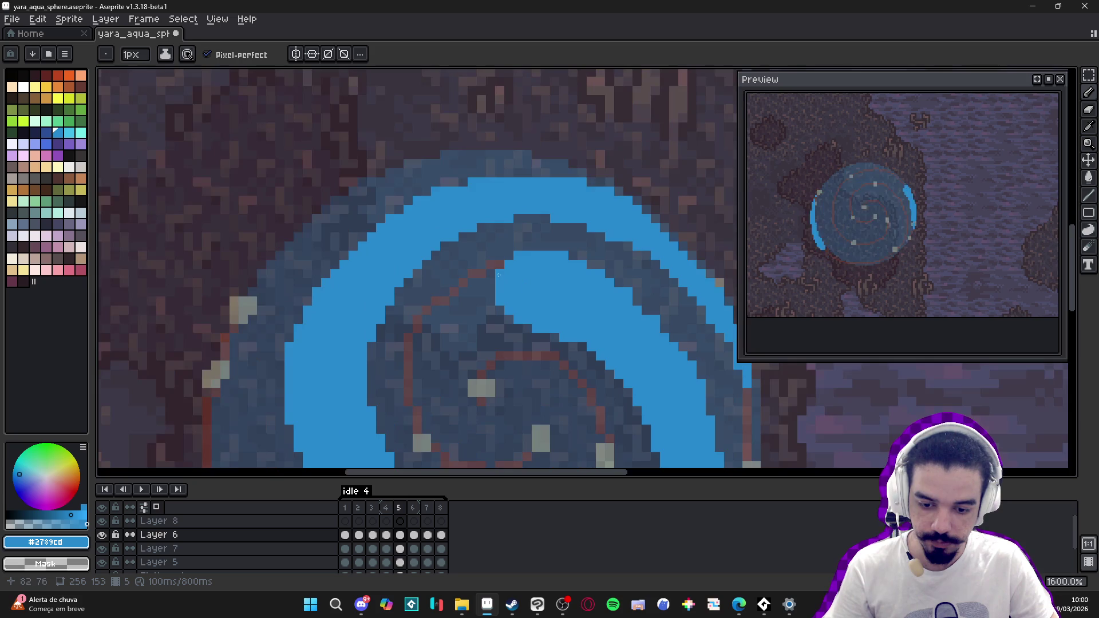
scroll(533, 293, "down", 5)
scroll(541, 288, "up", 1)
scroll(544, 284, "down", 1)
scroll(545, 284, "up", 6)
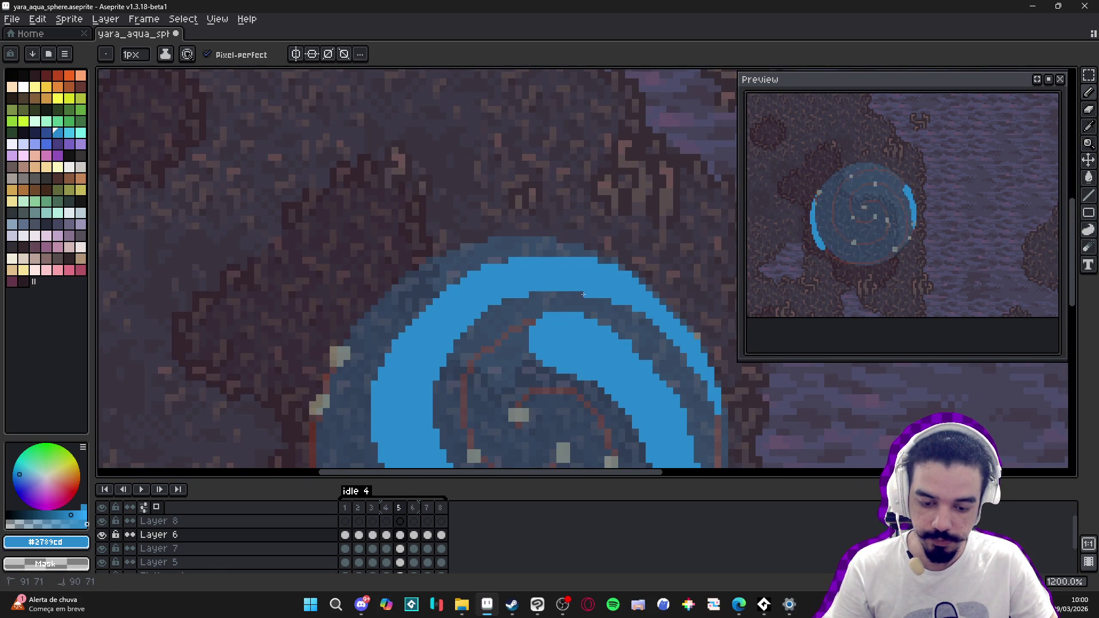
key("b")
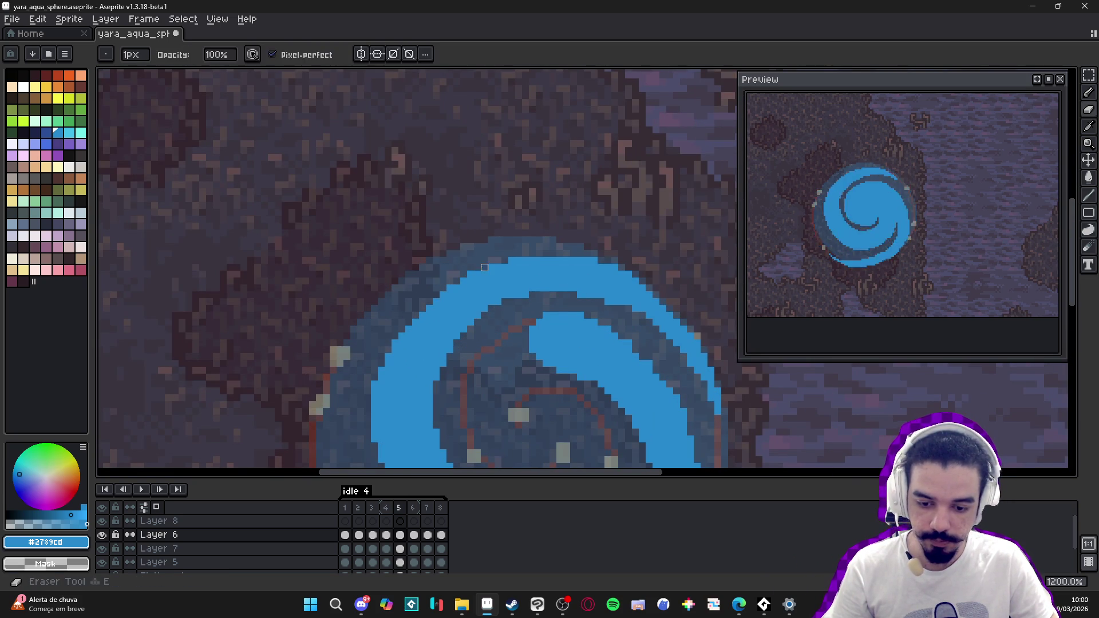
scroll(601, 267, "down", 3)
key("Left")
key("Left")
key("Left")
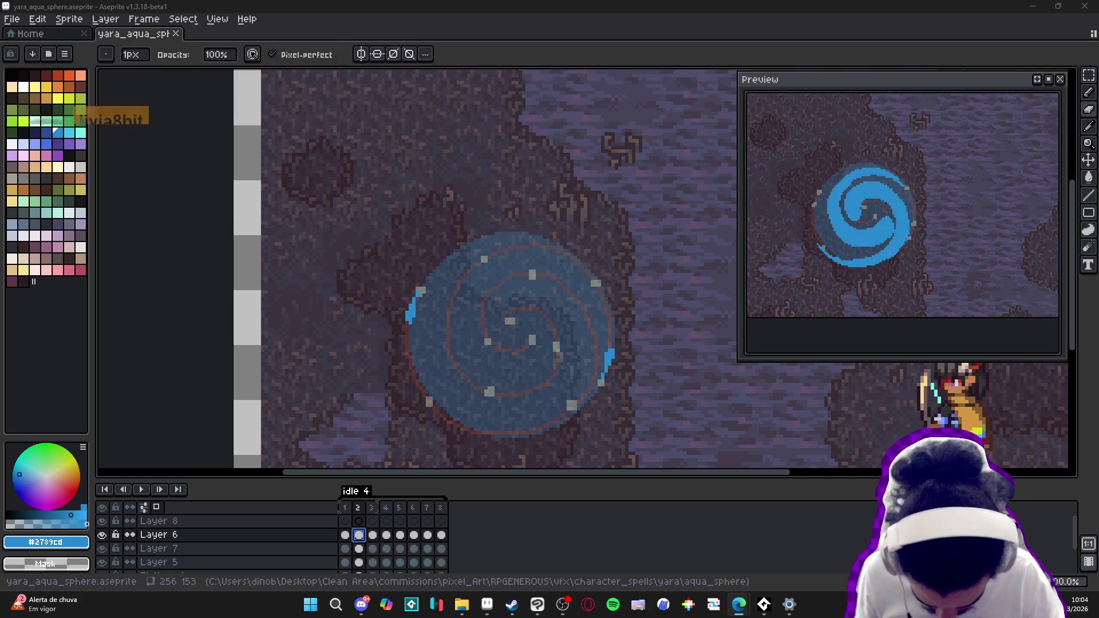
Step: Launch Microsoft Store by searching 'micro' from the taskbar
left_click(310, 604)
type("micro")
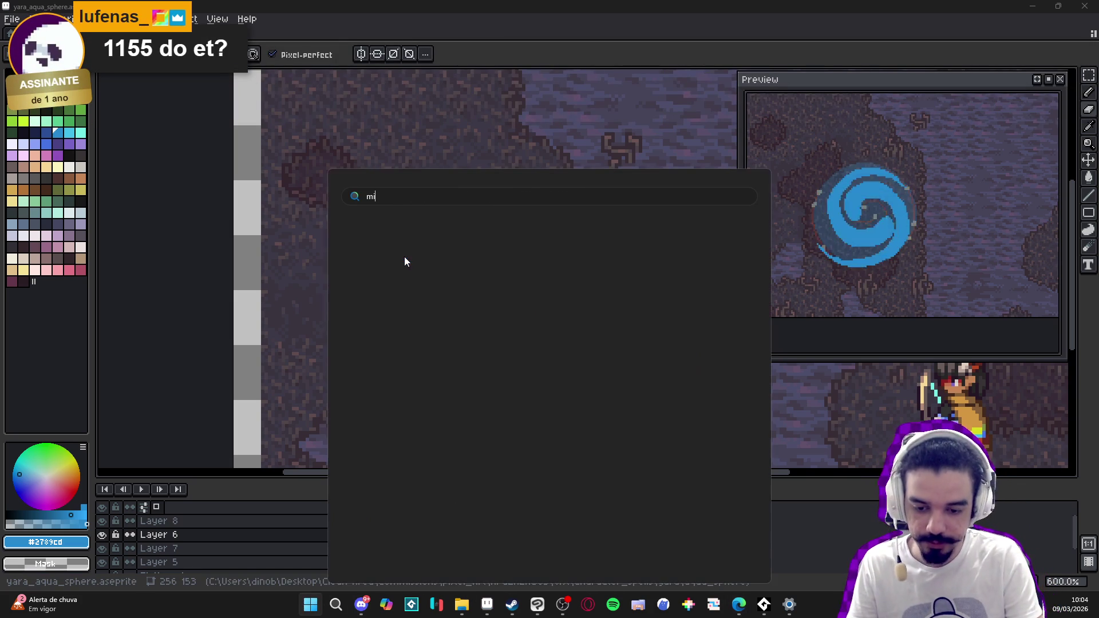
key("Return")
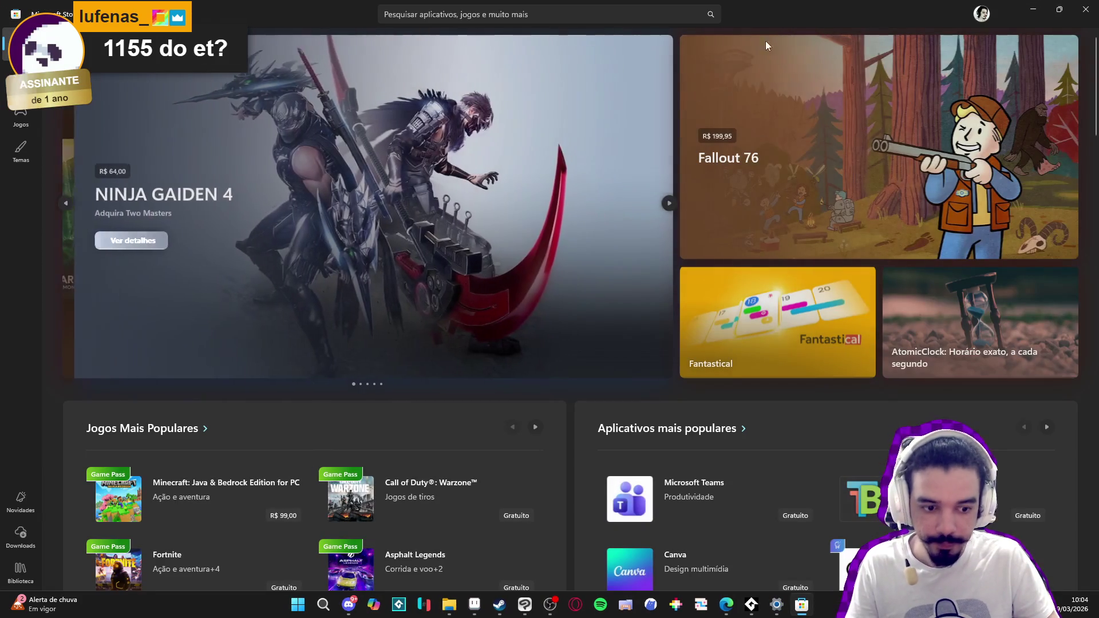
Step: Search the Store for 'rytunex', install RyTuneX via Adquirir, and launch it
left_click(489, 16)
type("ry")
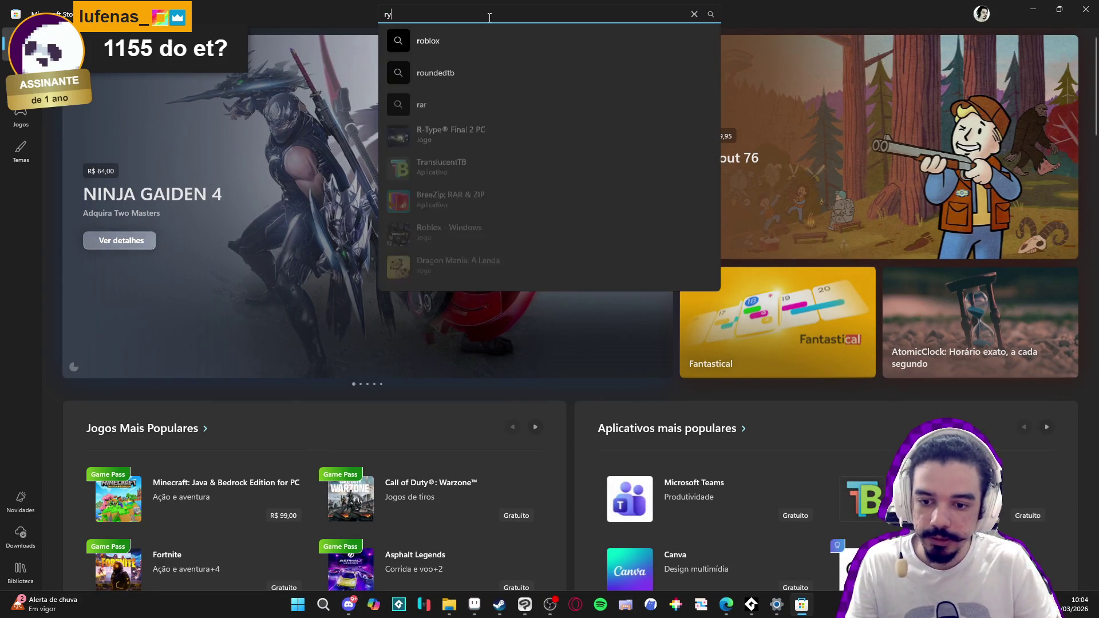
type("tunex")
key("Return")
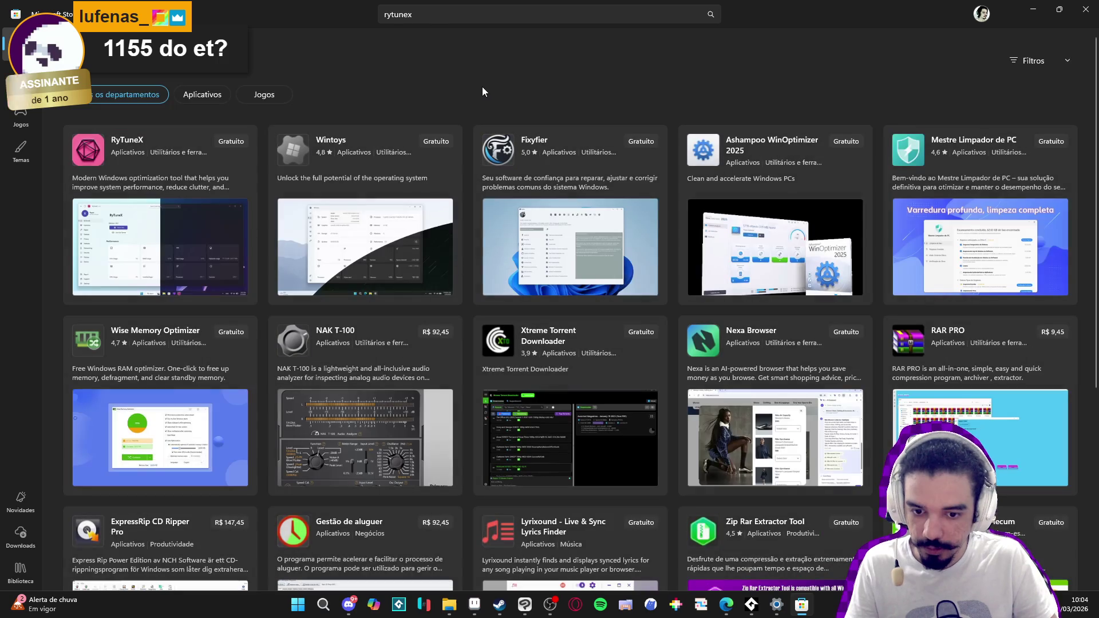
mouse_move(169, 217)
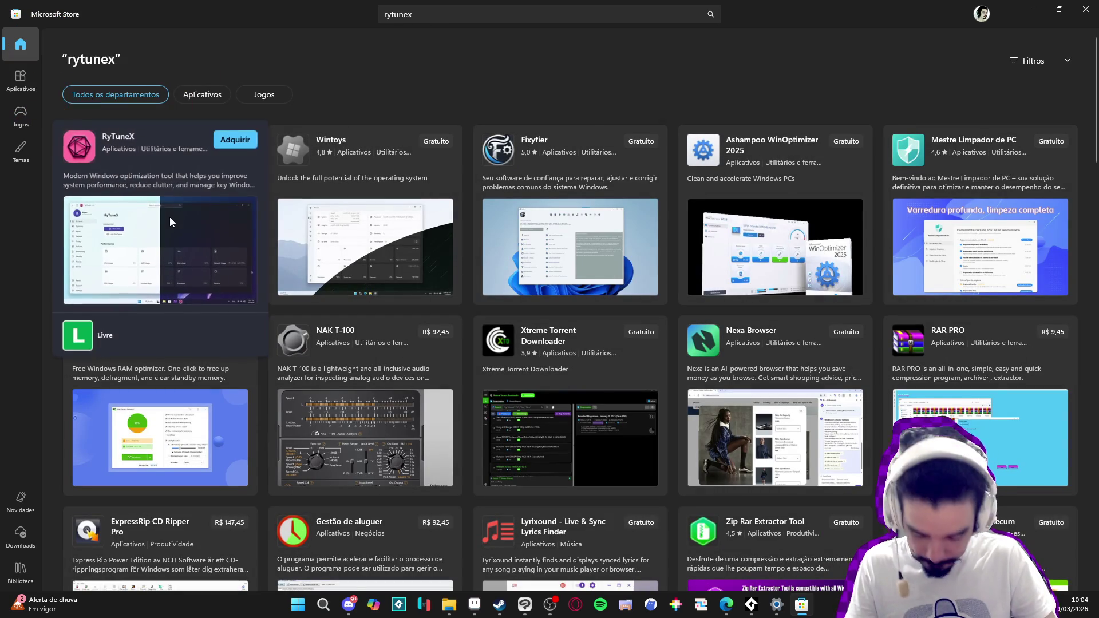
left_click(155, 216)
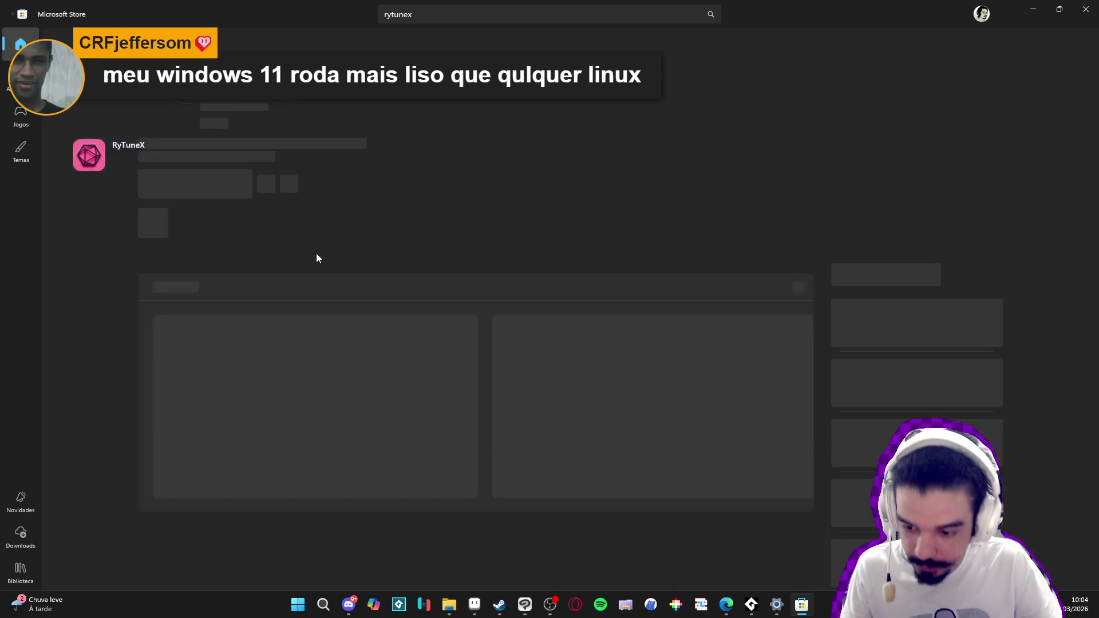
left_click(203, 184)
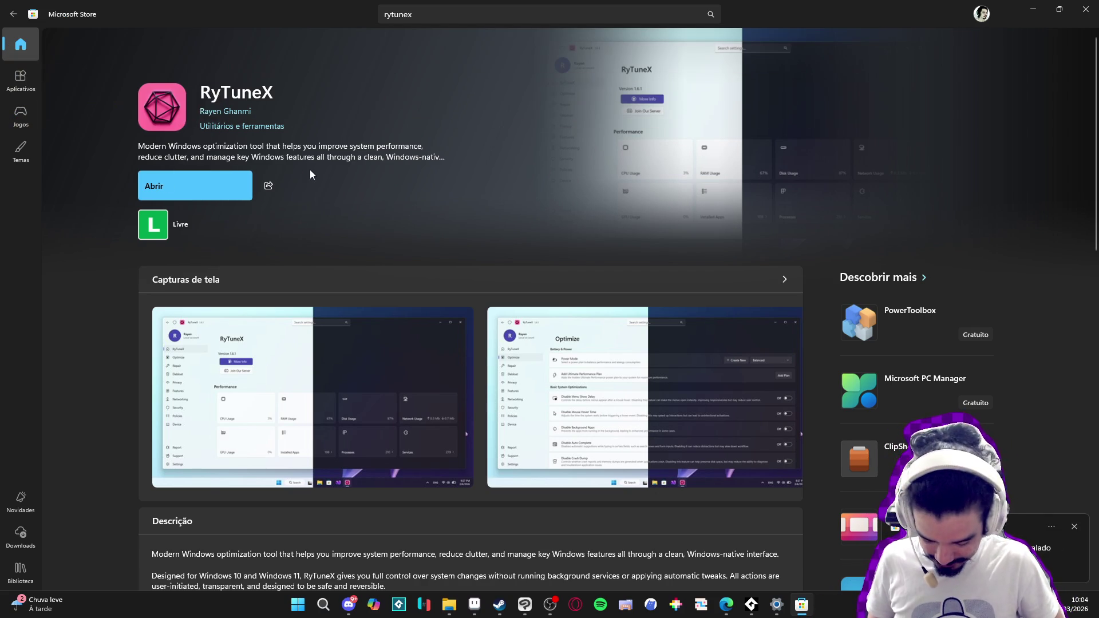
left_click(188, 186)
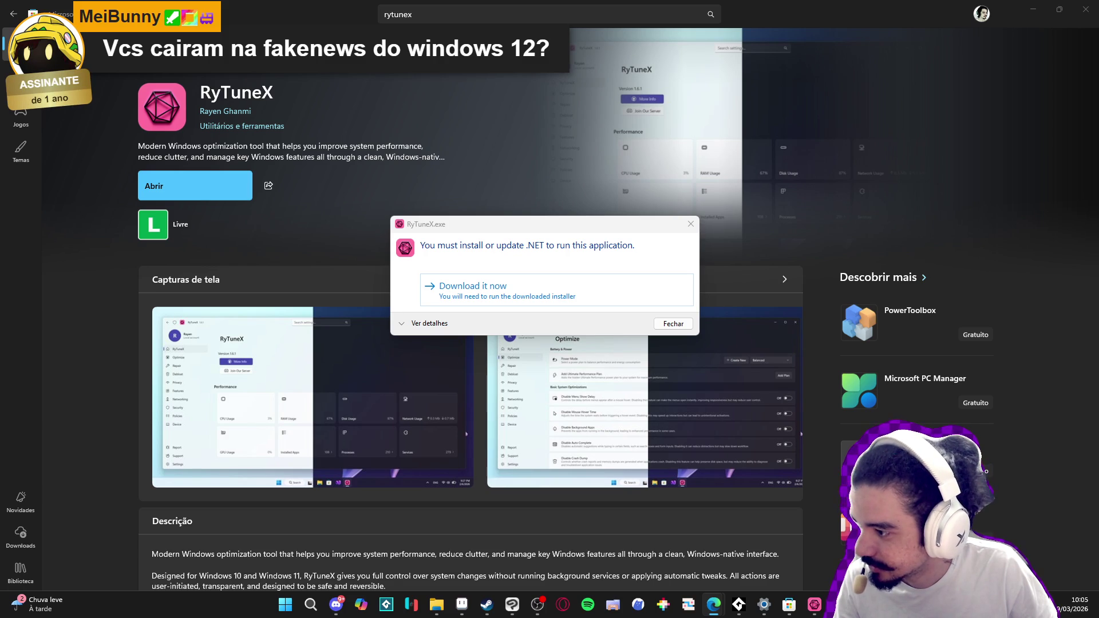
Step: Dismiss RyTuneX's .NET requirement notice, close Microsoft Store, and bring the radio_royal folder forward
left_click(691, 223)
left_click(1086, 9)
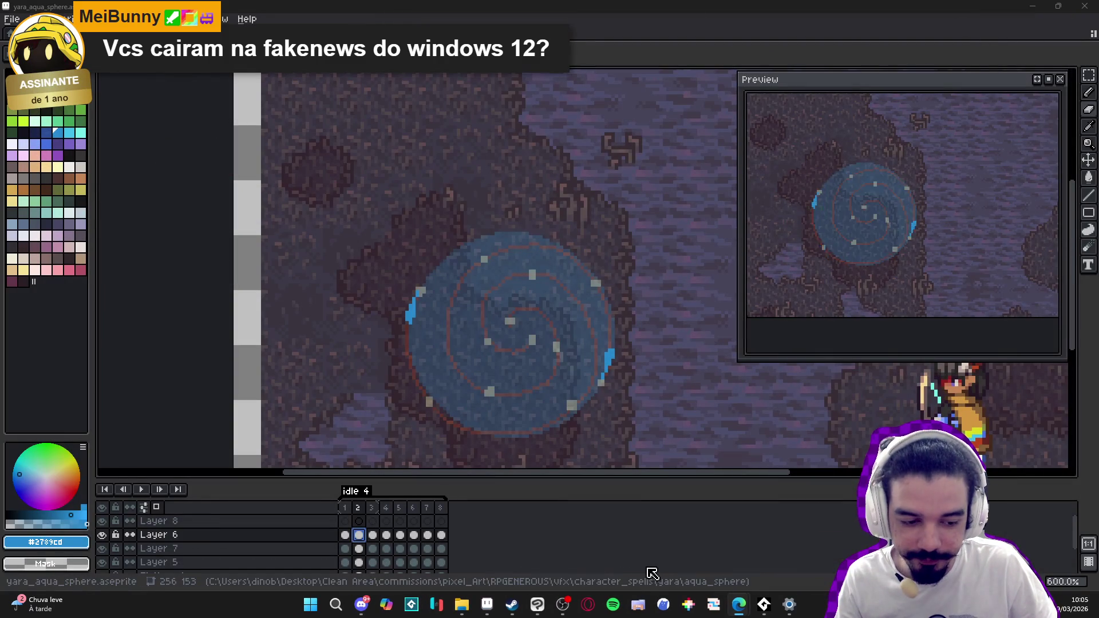
left_click(461, 603)
Step: Create a new folder named 'debloat' on the desktop (Área de Trabalho)
key("super+Up")
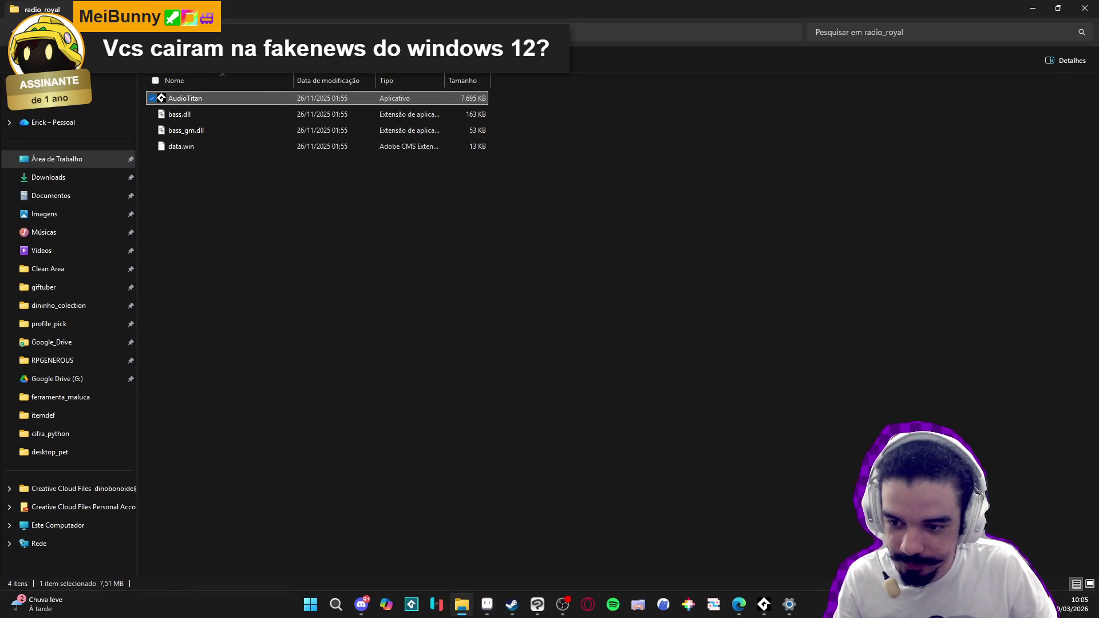
left_click(51, 86)
left_click(57, 159)
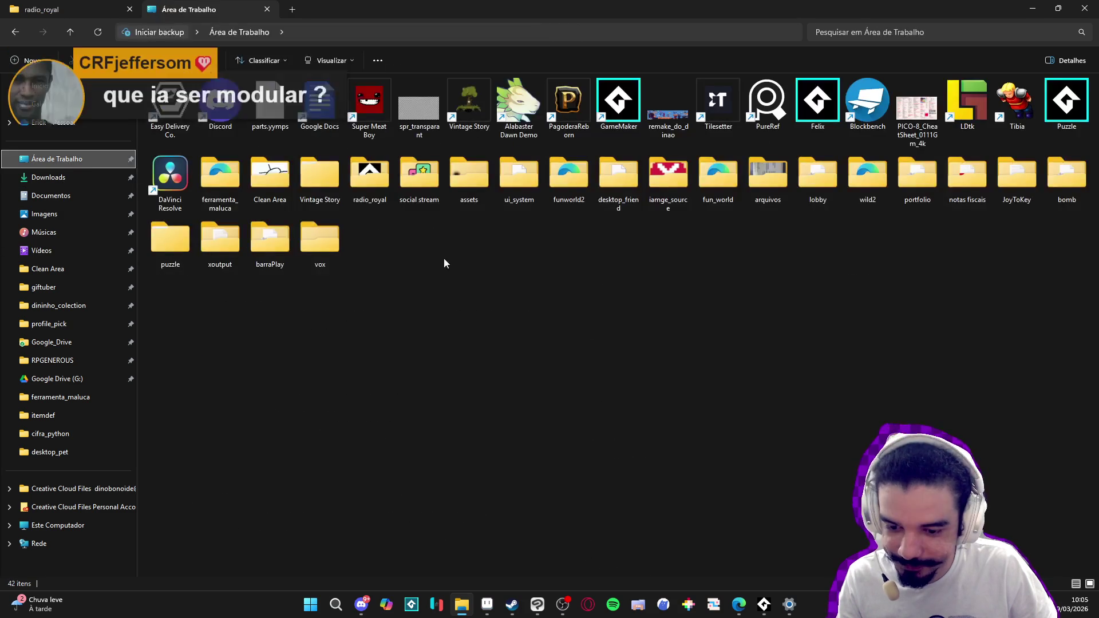
right_click(486, 293)
mouse_move(623, 456)
left_click(697, 455)
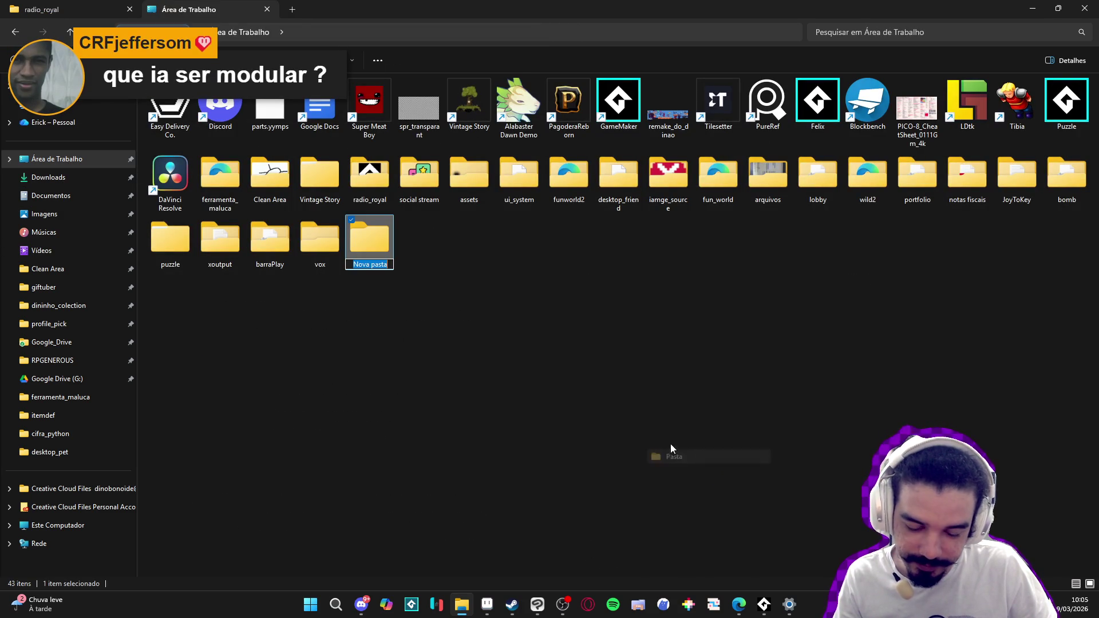
type("debloat")
key("Return")
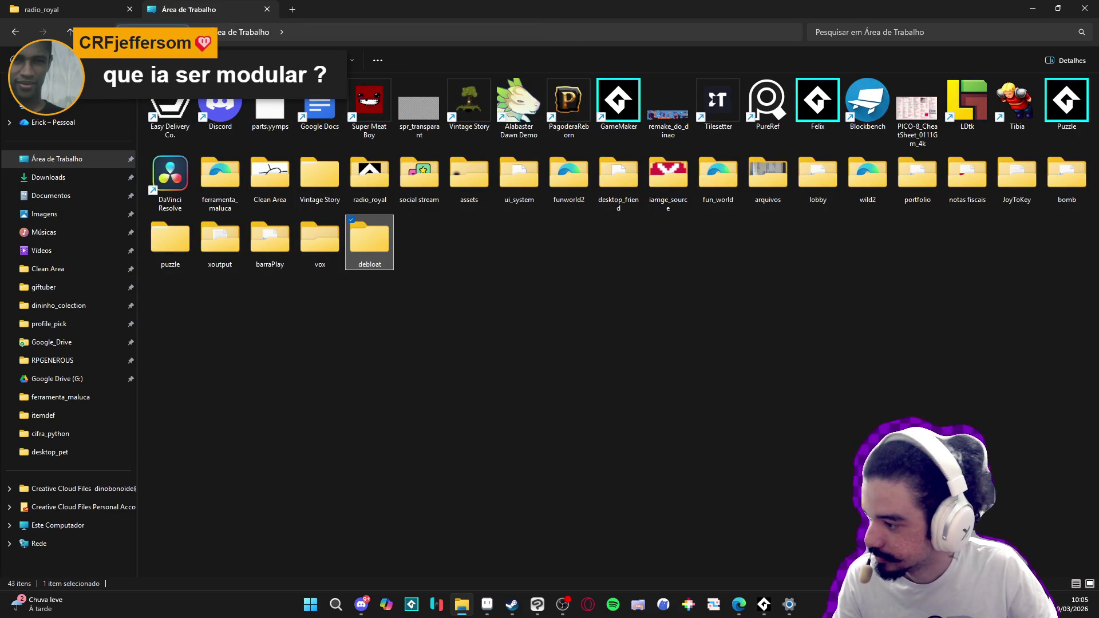
Step: Move the Win11Debloat-master zip from Downloads into the debloat folder and extract it there
key("alt+Tab")
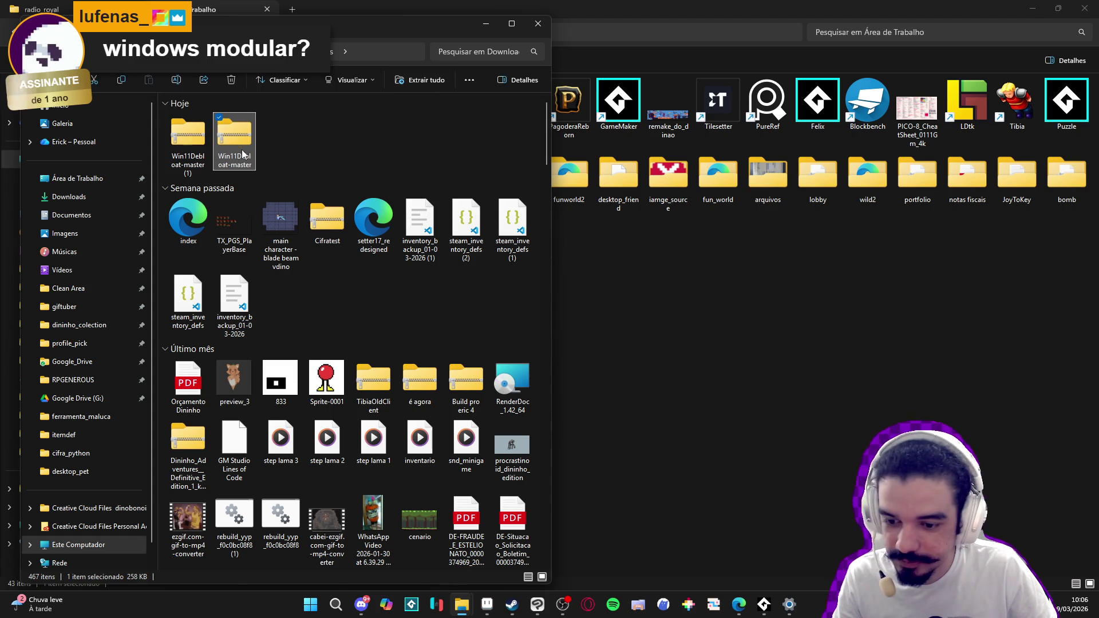
mouse_move(366, 40)
left_mouse_down()
mouse_move(826, 413)
mouse_move(719, 295)
left_mouse_up()
mouse_move(587, 395)
left_mouse_down()
mouse_move(515, 332)
mouse_move(352, 235)
left_mouse_up()
double_click(353, 235)
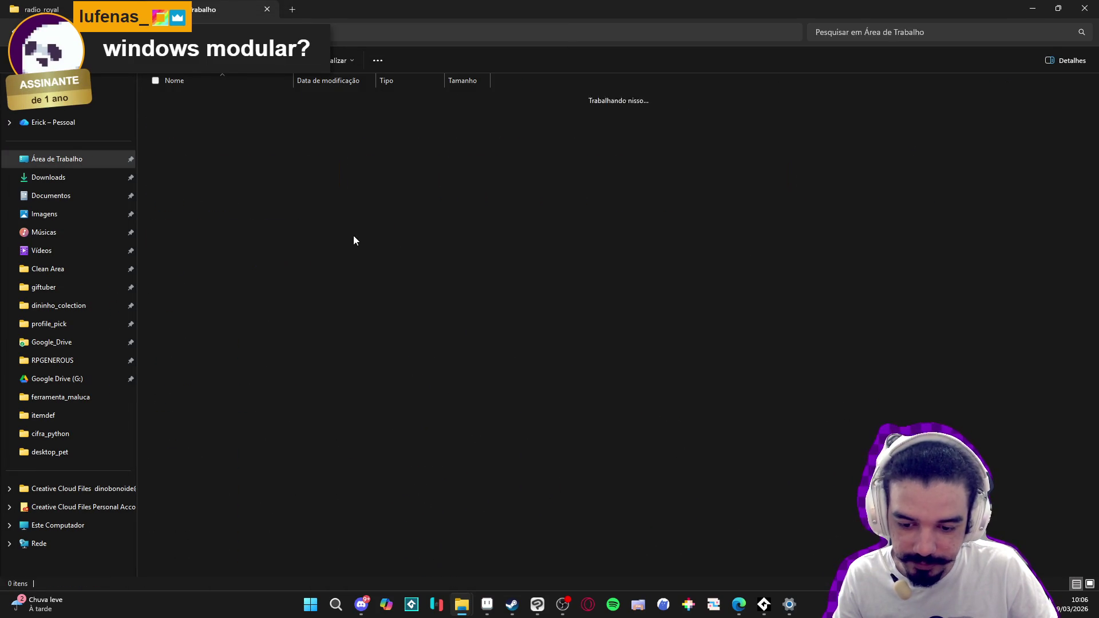
right_click(215, 102)
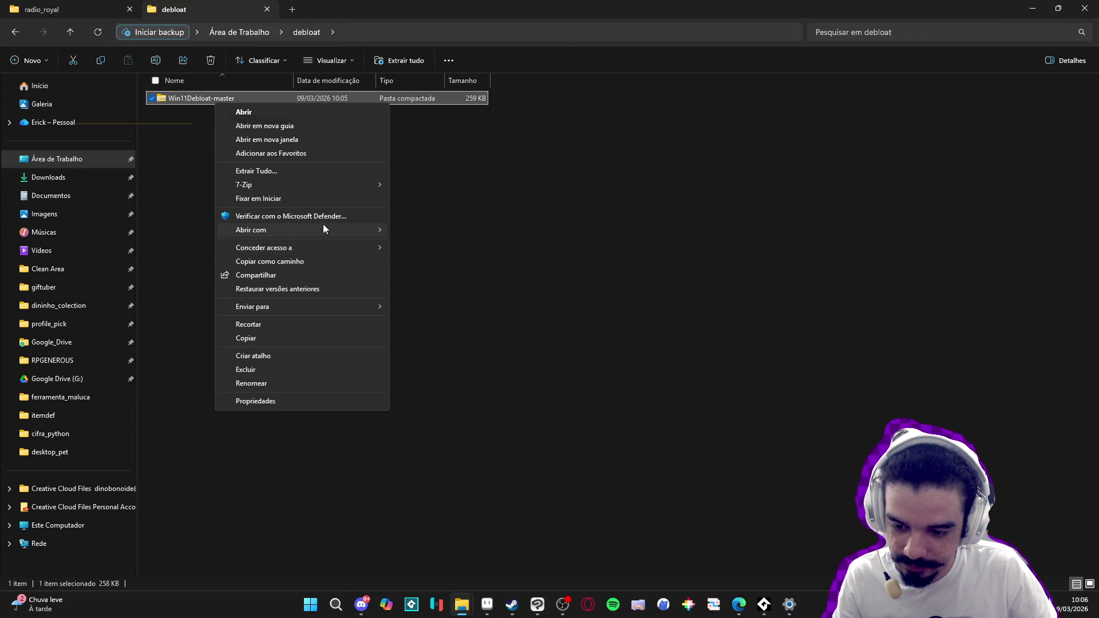
mouse_move(355, 184)
left_click(462, 227)
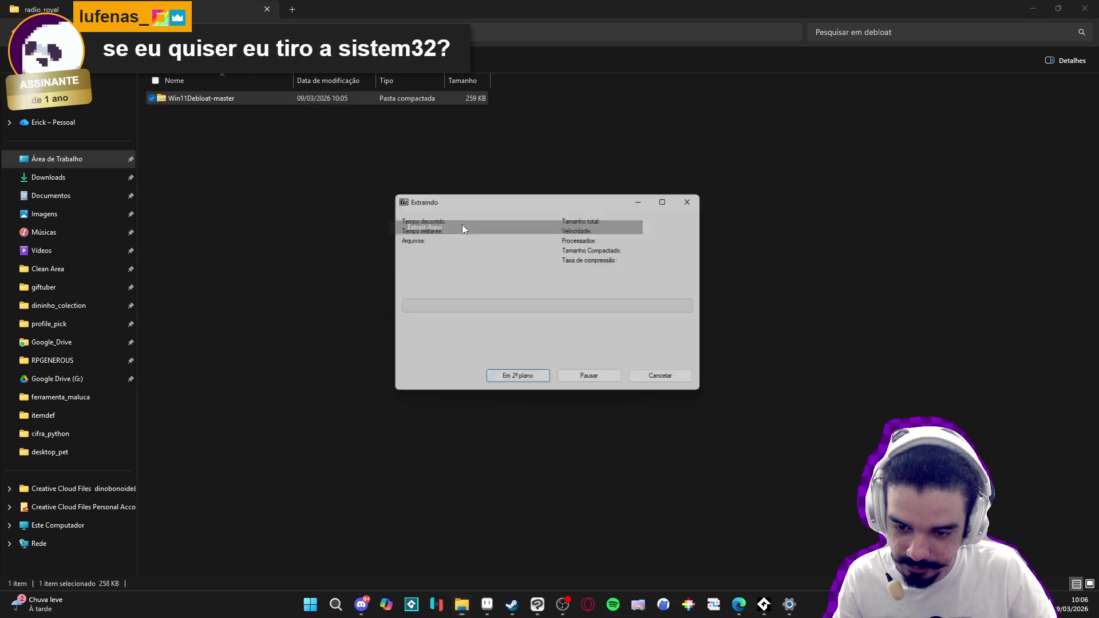
double_click(239, 103)
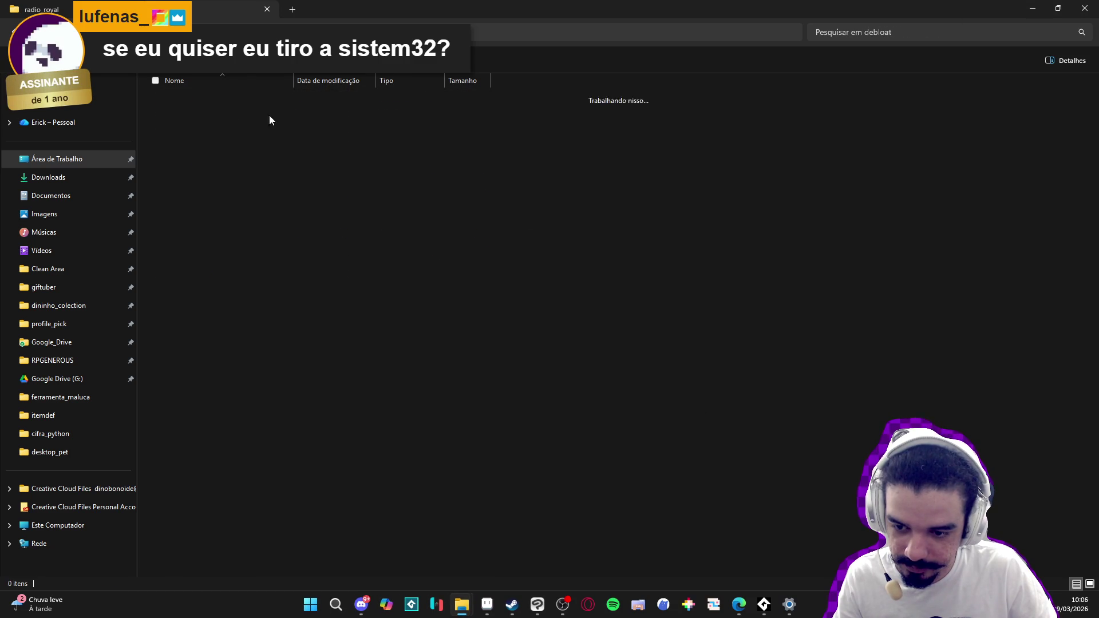
Step: Open the Run batch file with 'Editar no Bloco de Notas'
left_click(256, 257)
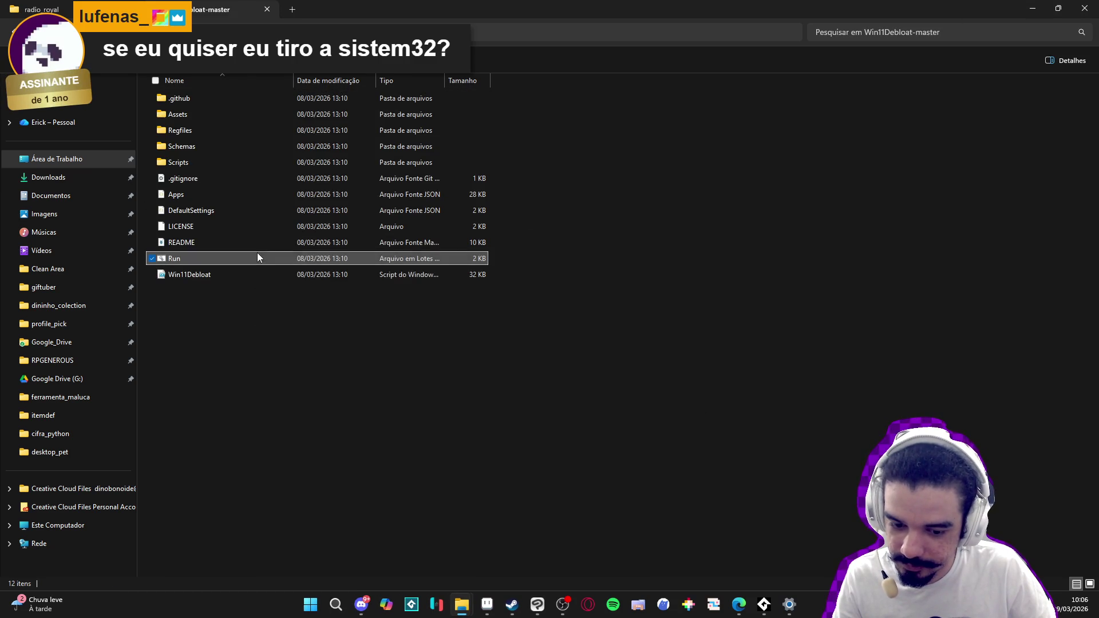
right_click(258, 257)
mouse_move(383, 360)
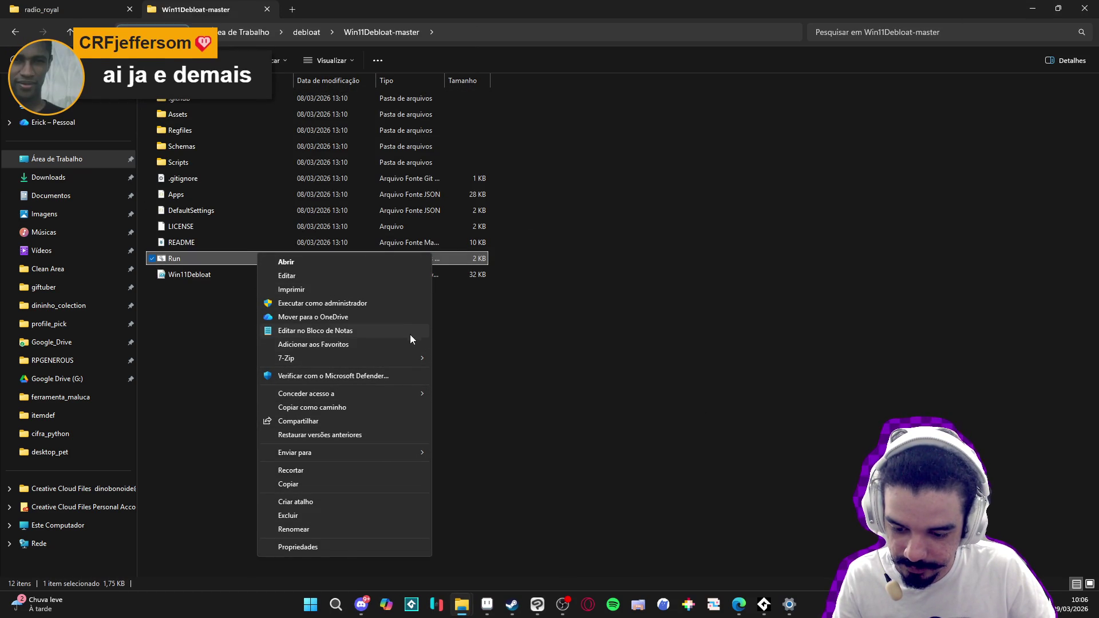
left_click(345, 263)
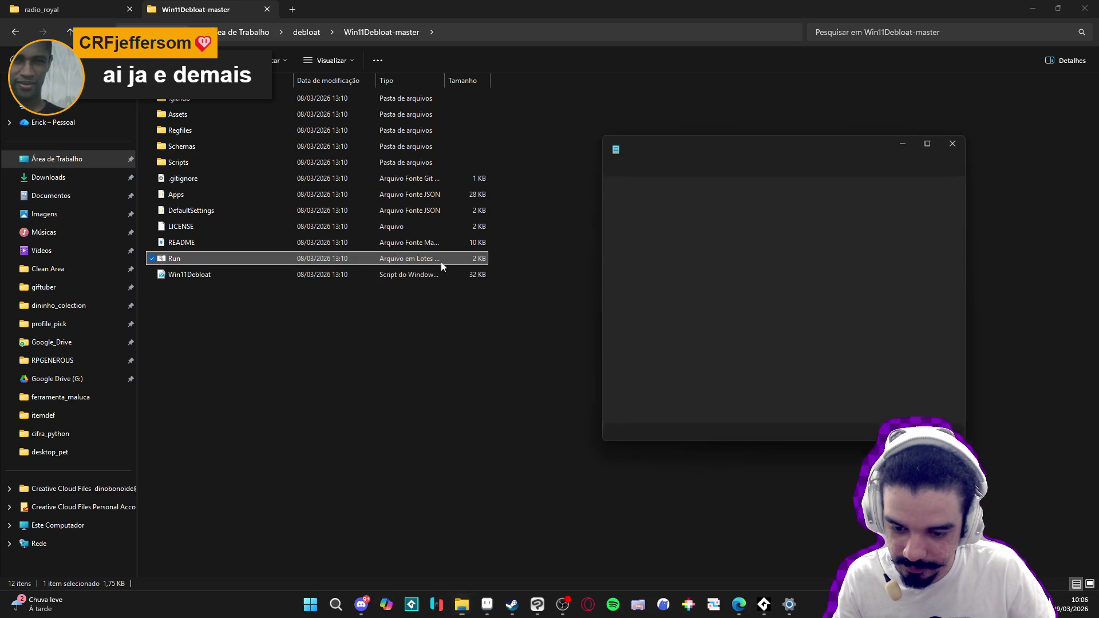
Step: Maximize Notepad, read Run.bat's else block and logging function, then close it
left_click(942, 162)
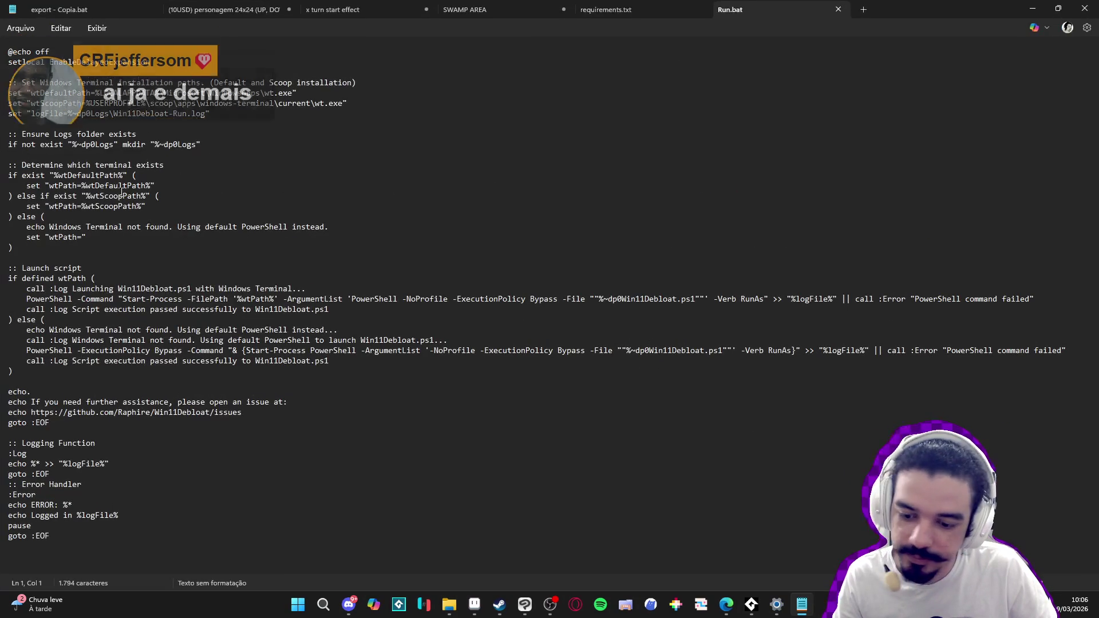
left_click_drag(23, 223, 12, 252)
left_click(89, 330)
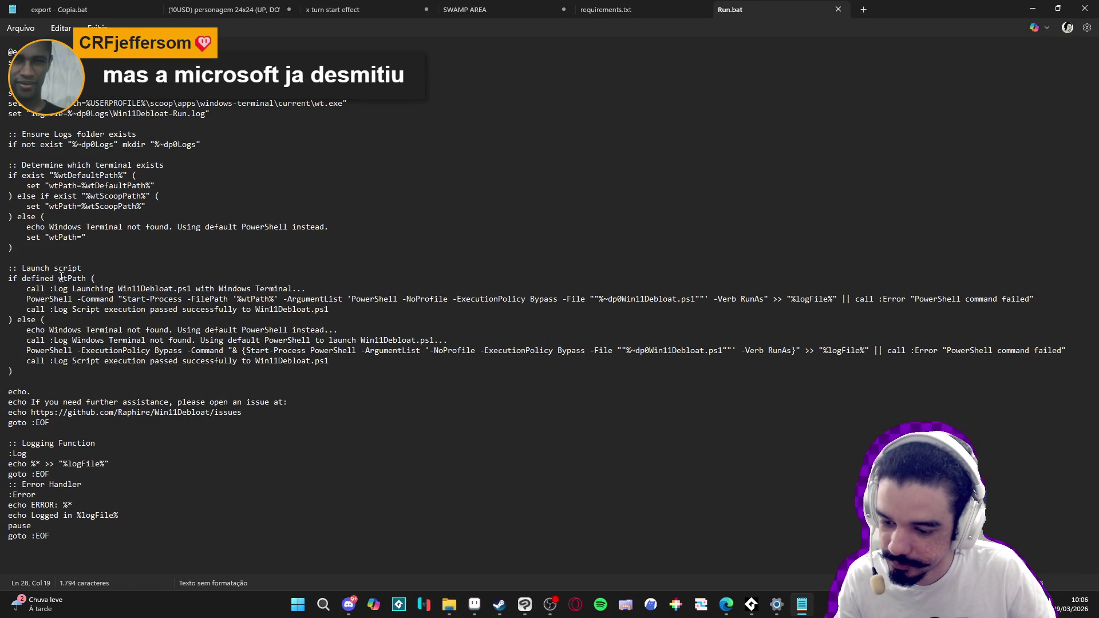
left_click(195, 444)
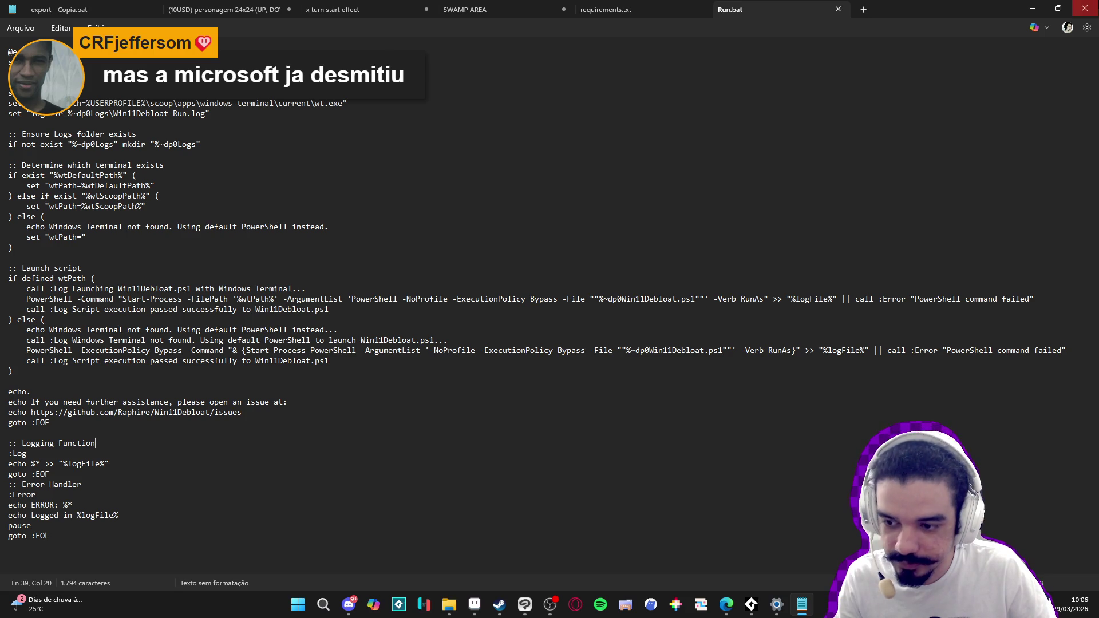
left_click(1083, 9)
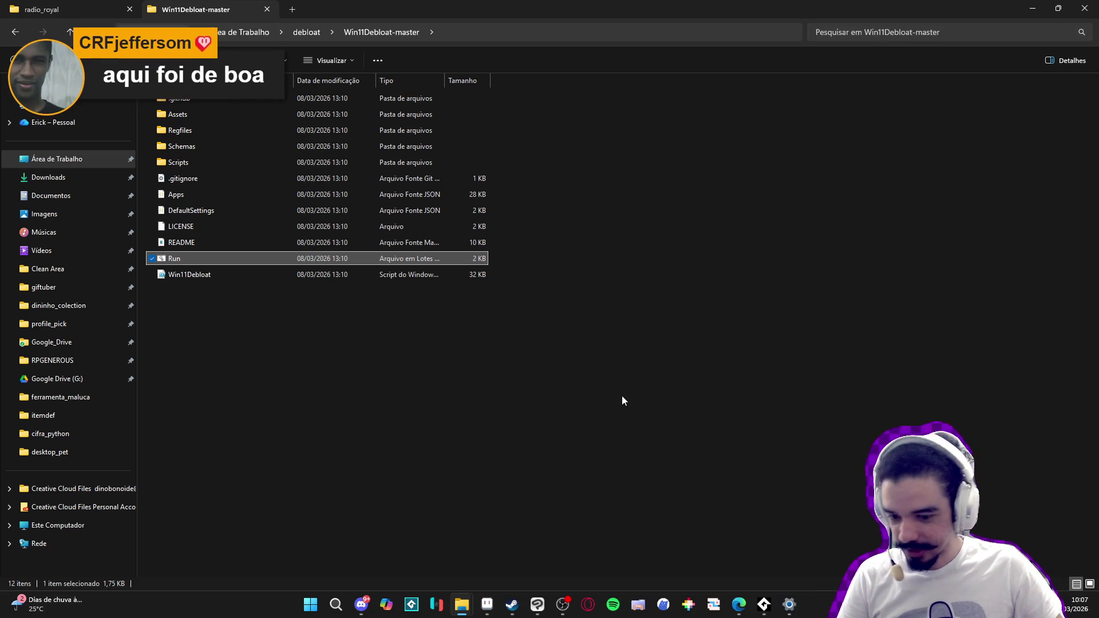
Step: Minimize the Win11Debloat-master window and bring the Aseprite sphere project to the front
left_click(1041, 7)
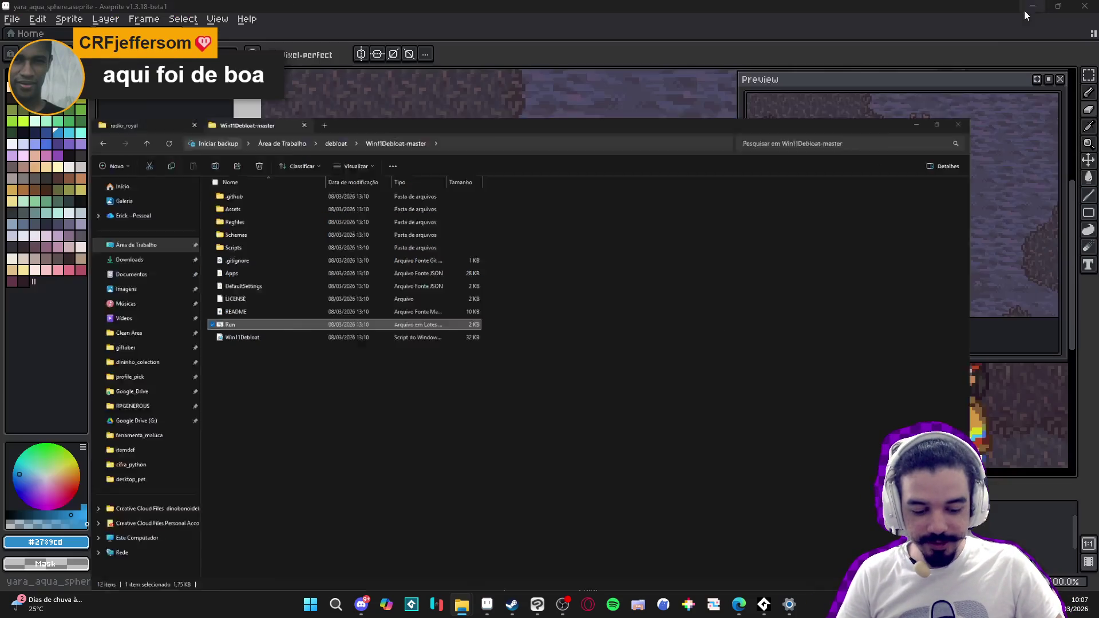
left_click(812, 302)
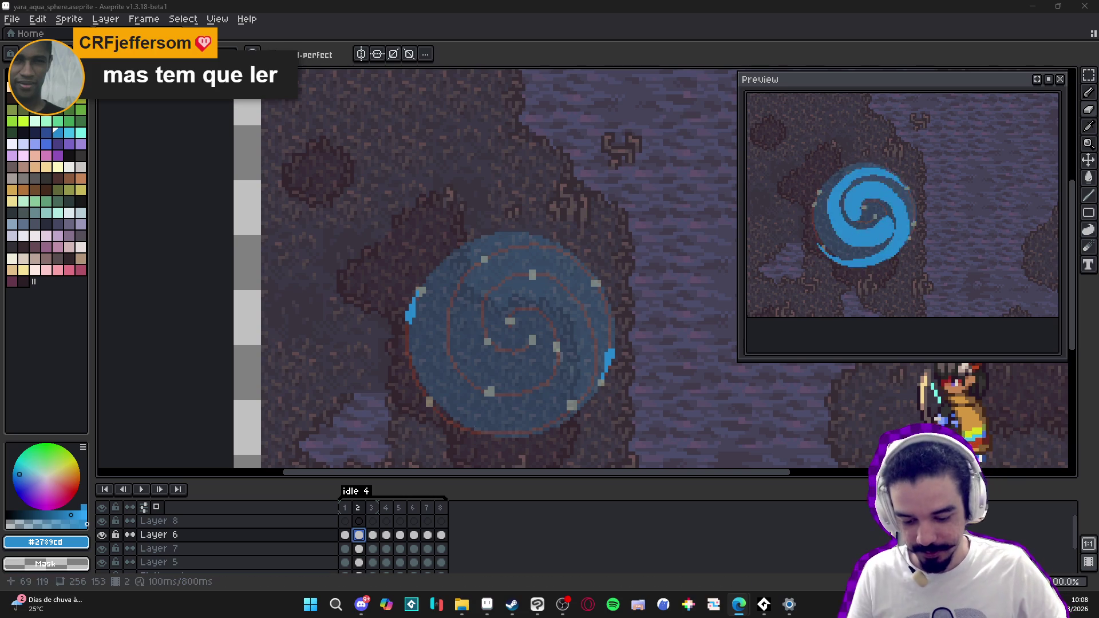
Step: Bring back the Win11Debloat-master Explorer window, close its tab, and return to Aseprite
mouse_move(461, 604)
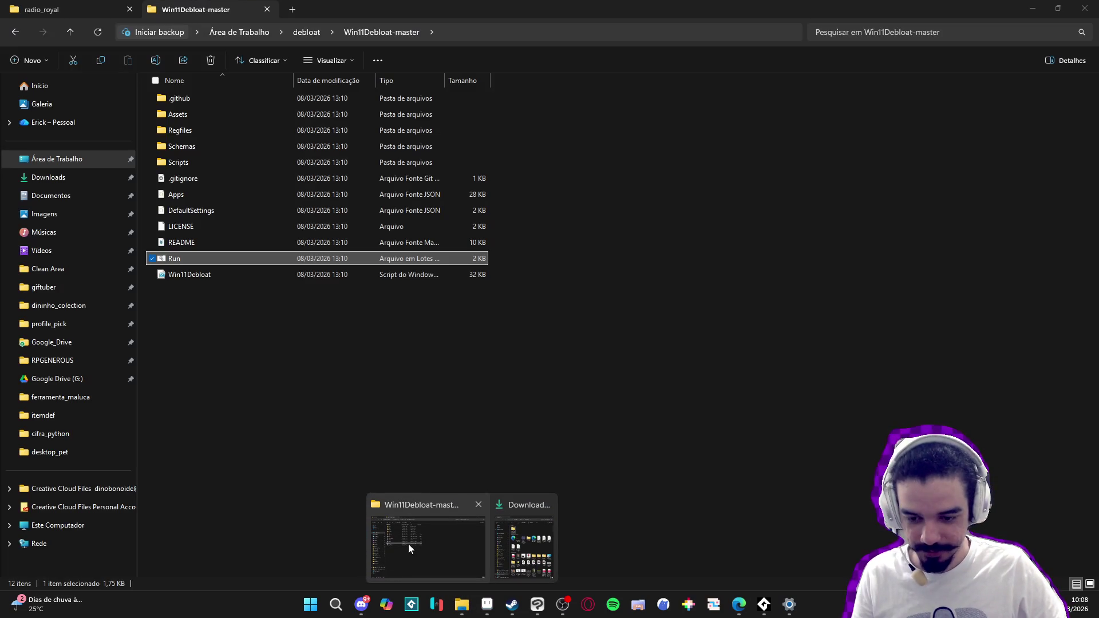
left_click(408, 543)
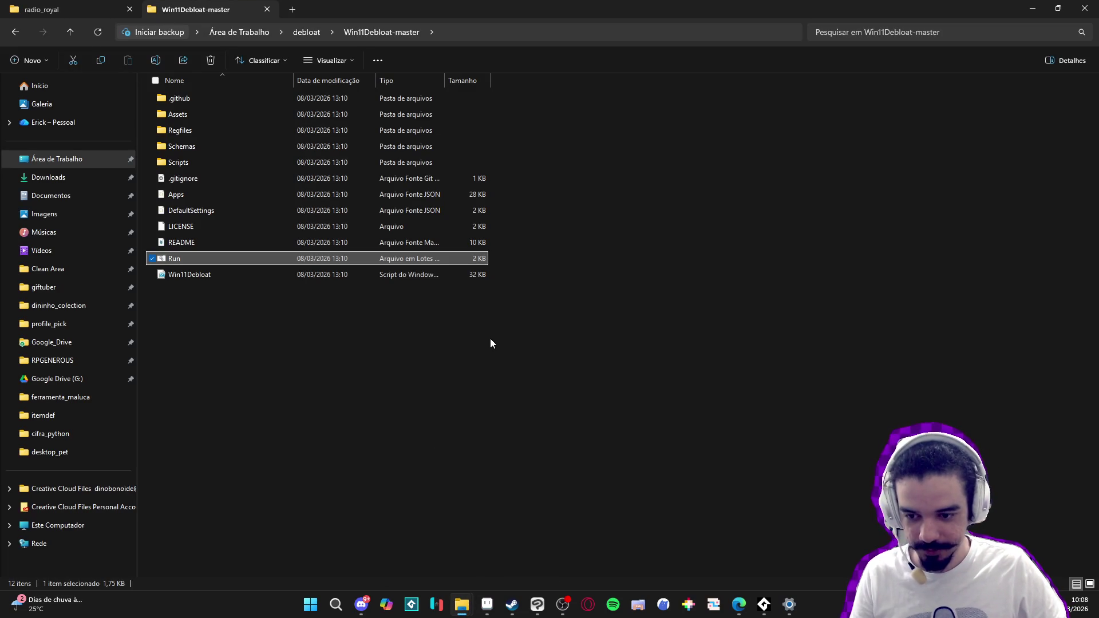
left_click(268, 10)
key("alt+Tab")
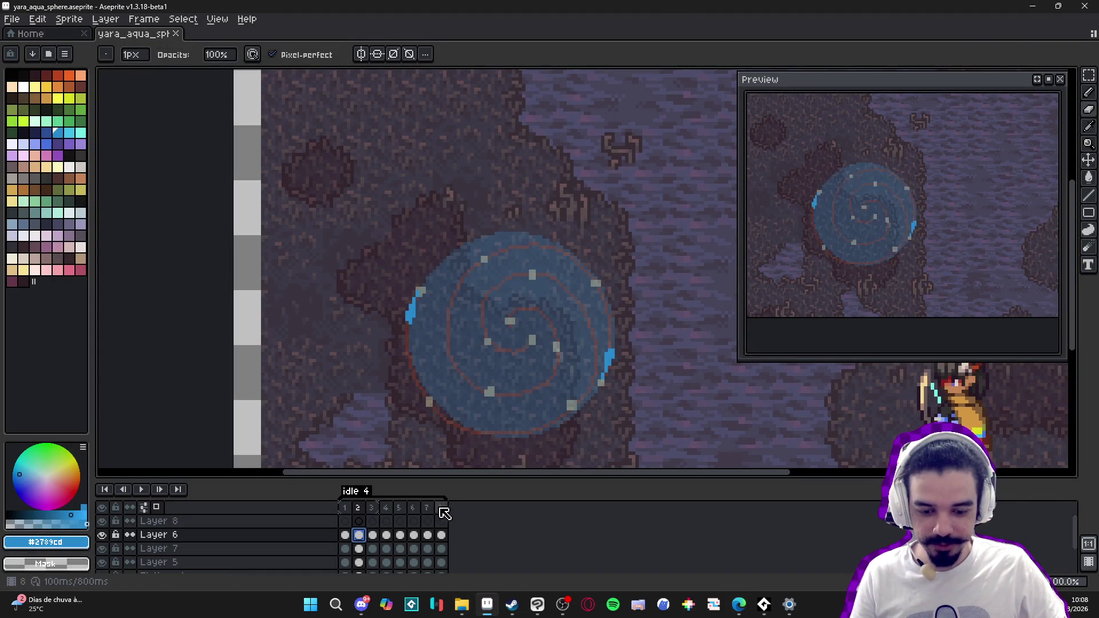
Step: View frames 3, 8 and 7, switching from the Move tool to the Pencil
left_click(372, 507)
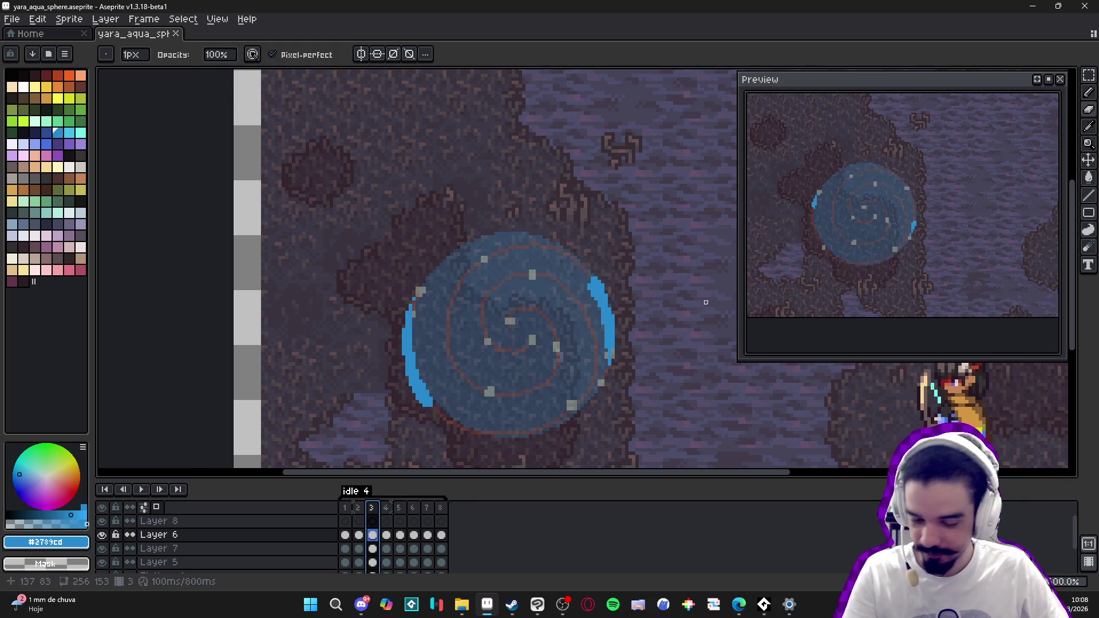
left_click(441, 513)
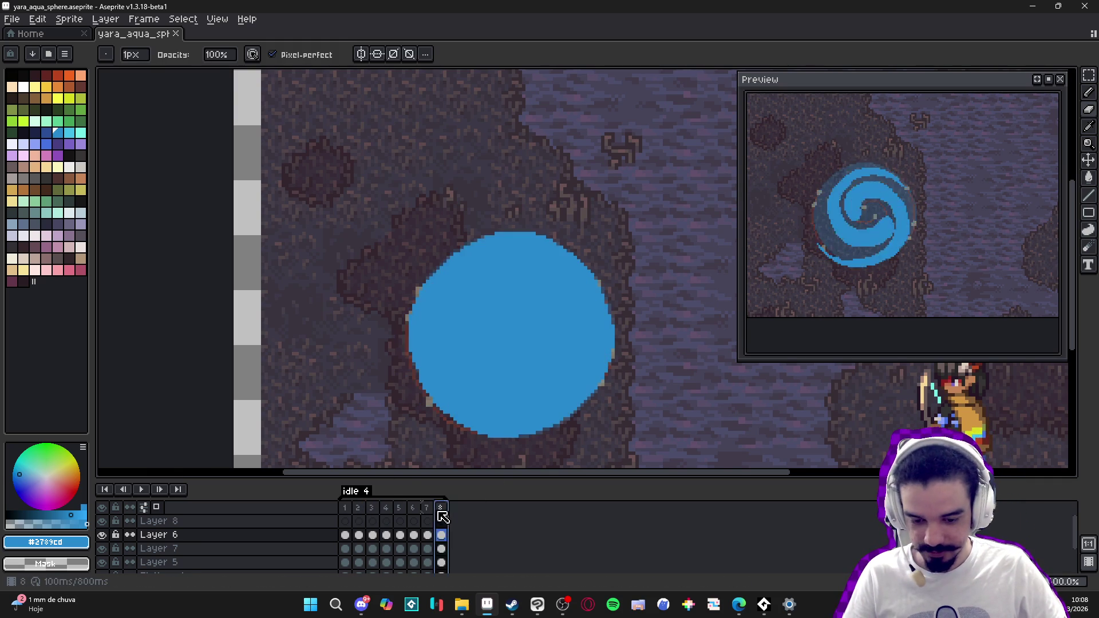
left_click(427, 512)
key("v")
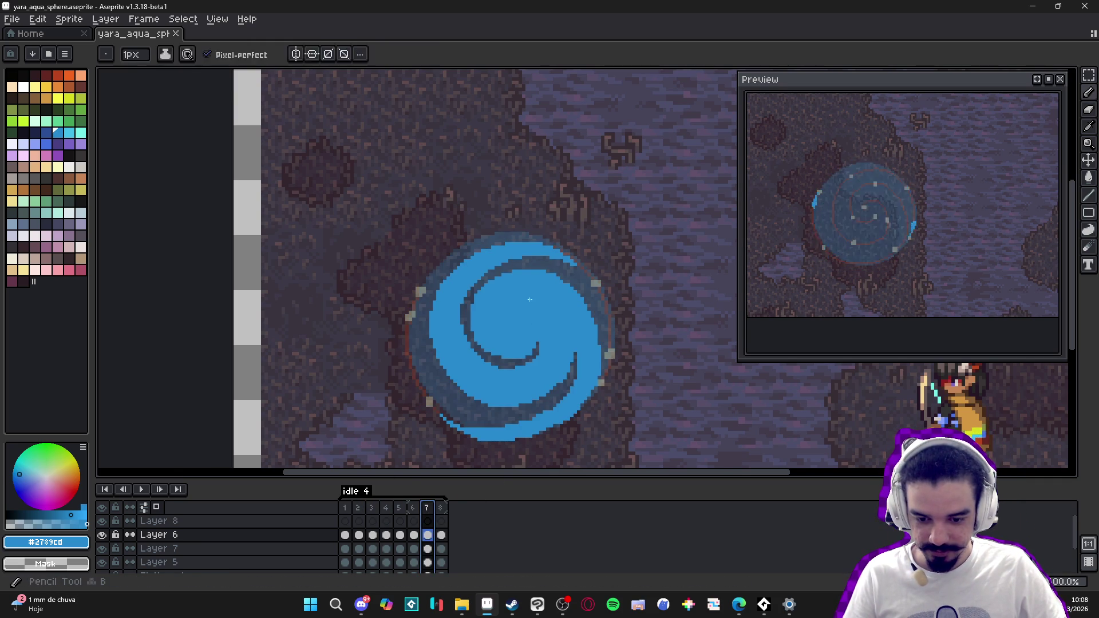
scroll(572, 274, "up", 2)
key("b")
Step: Zoom in and compare frame 6's swirl, then return to frame 7
scroll(601, 286, "down", 1)
scroll(632, 295, "up", 1)
scroll(631, 295, "down", 4)
scroll(520, 396, "up", 2)
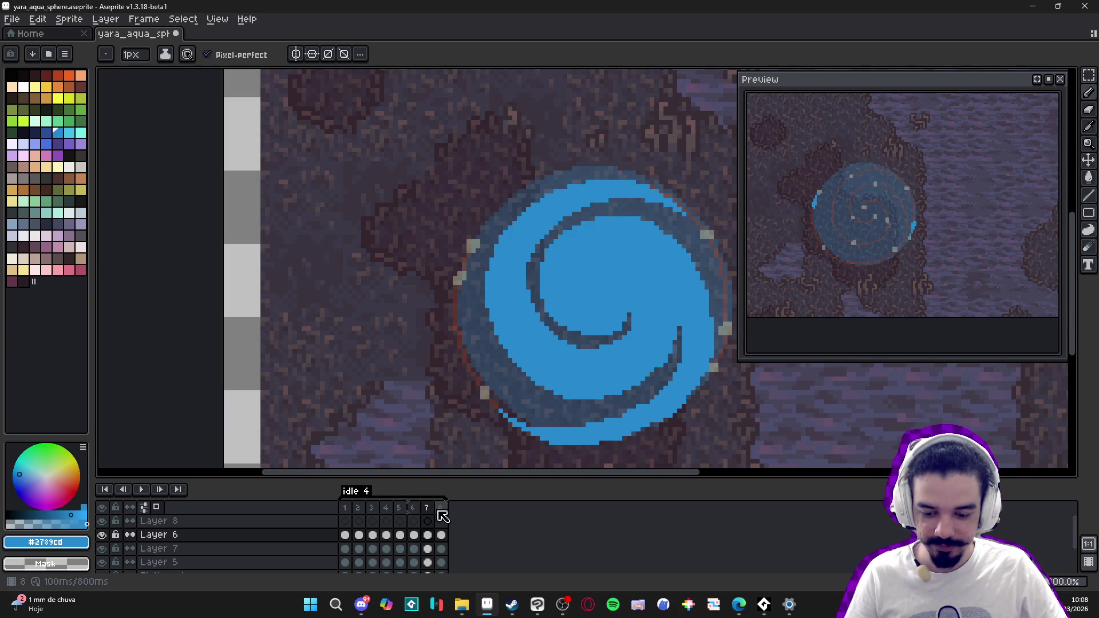
left_click(413, 508)
left_click(426, 509)
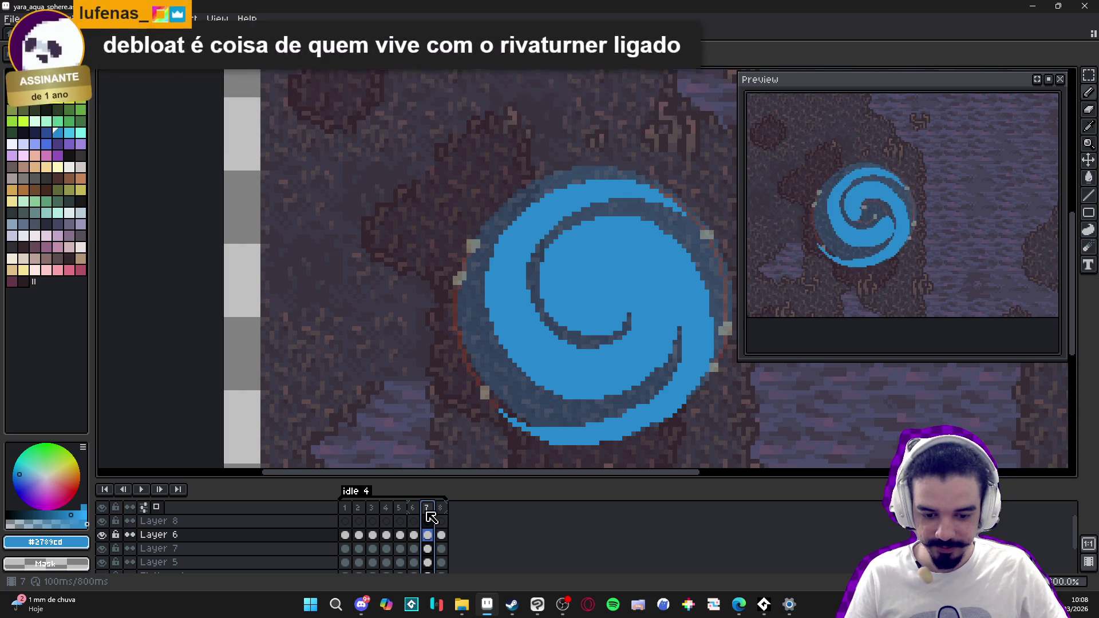
scroll(624, 346, "up", 1)
Step: Paint the dark spiral's inner tip blue with the Pencil and erase stray pixels there
left_click(624, 347)
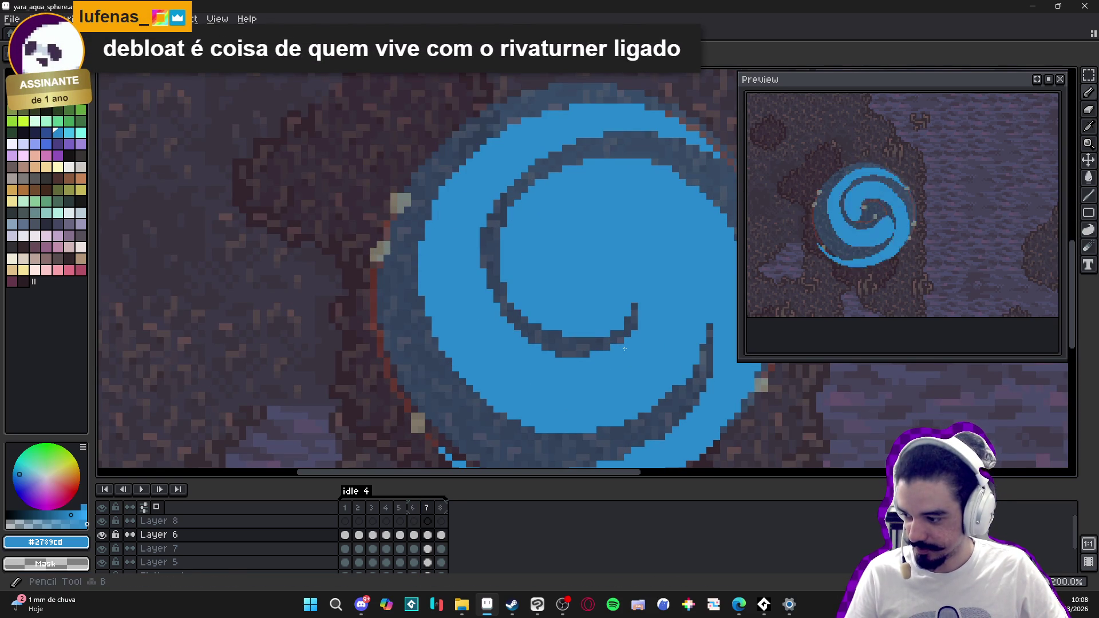
mouse_move(625, 338)
left_mouse_down()
mouse_move(634, 303)
mouse_move(607, 342)
mouse_move(564, 355)
left_mouse_up()
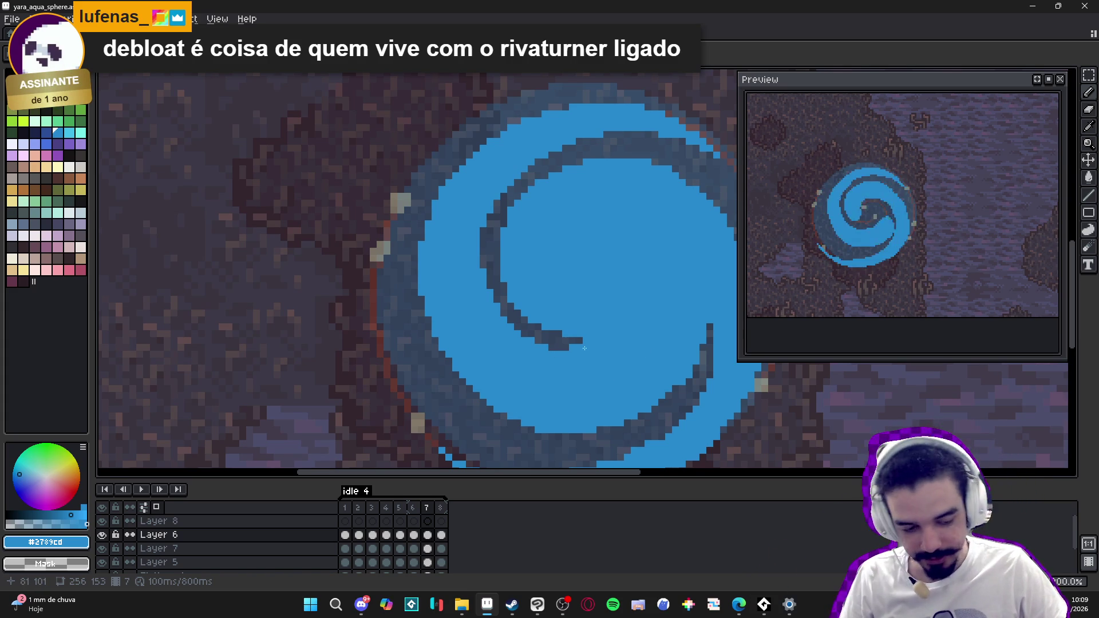
key("e")
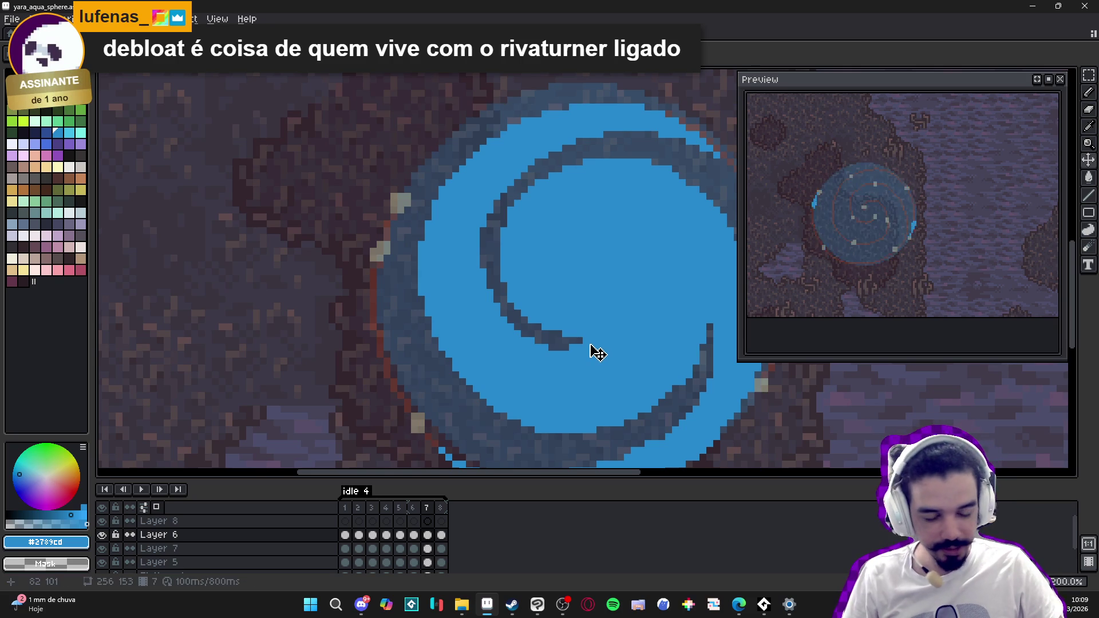
left_click(586, 341)
left_click(570, 348)
Step: Repaint the dark spiral's end blue and erase the blue pixels just under the tip
key("b")
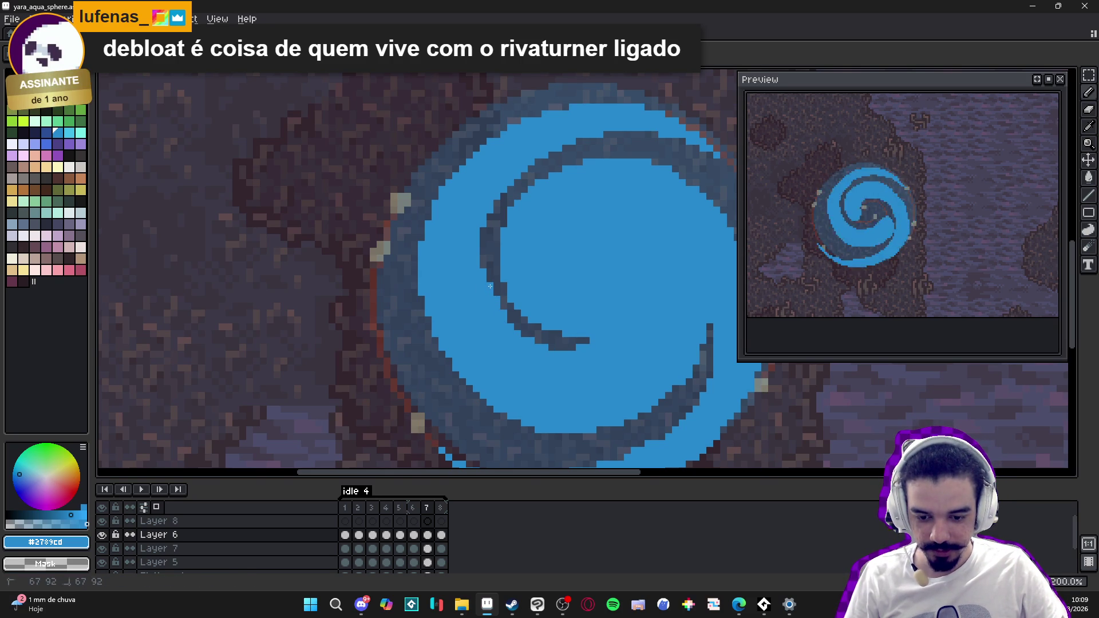
left_click(583, 341)
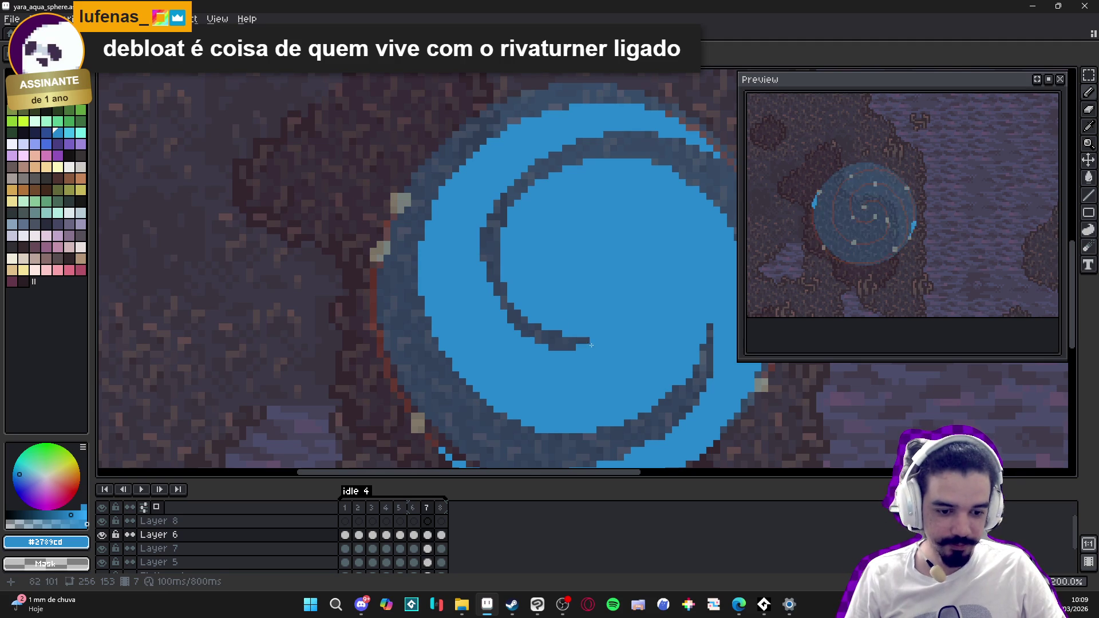
left_click_drag(589, 343, 572, 346)
key("e")
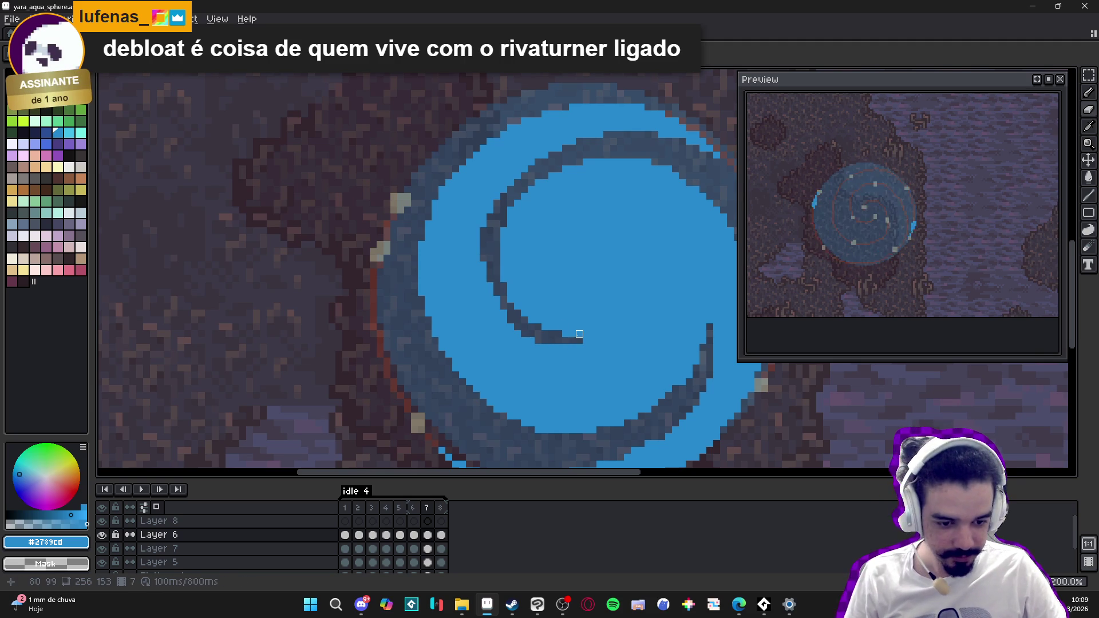
left_click_drag(570, 347, 553, 347)
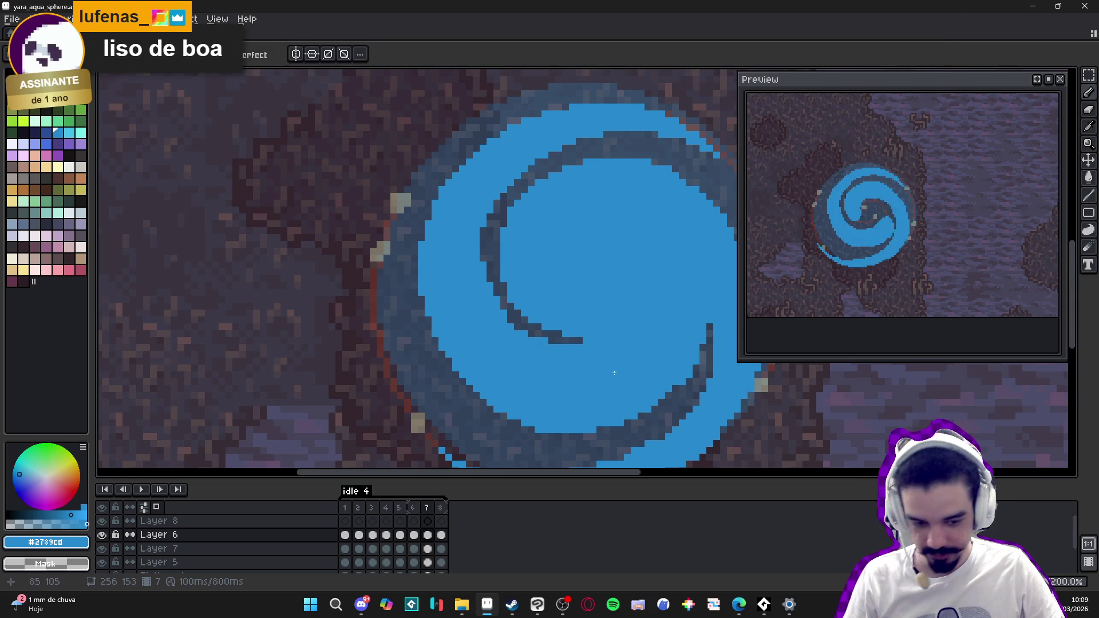
Step: Flip between frames 6 and 7 to compare the swirls, ending on frame 7
scroll(572, 378, "down", 3)
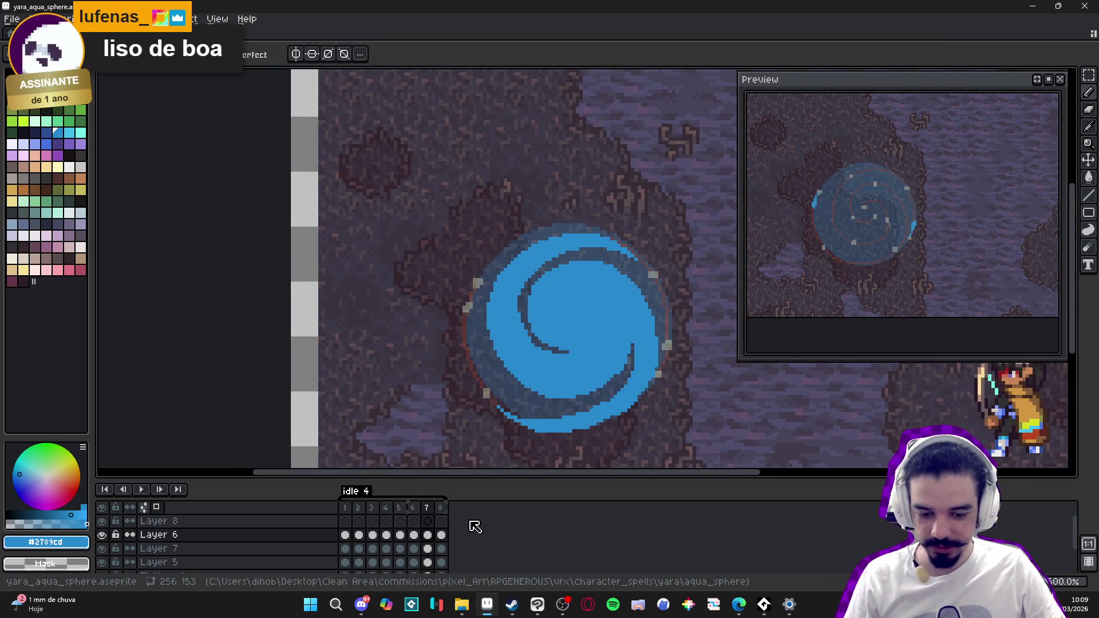
left_click(415, 508)
left_click(429, 513)
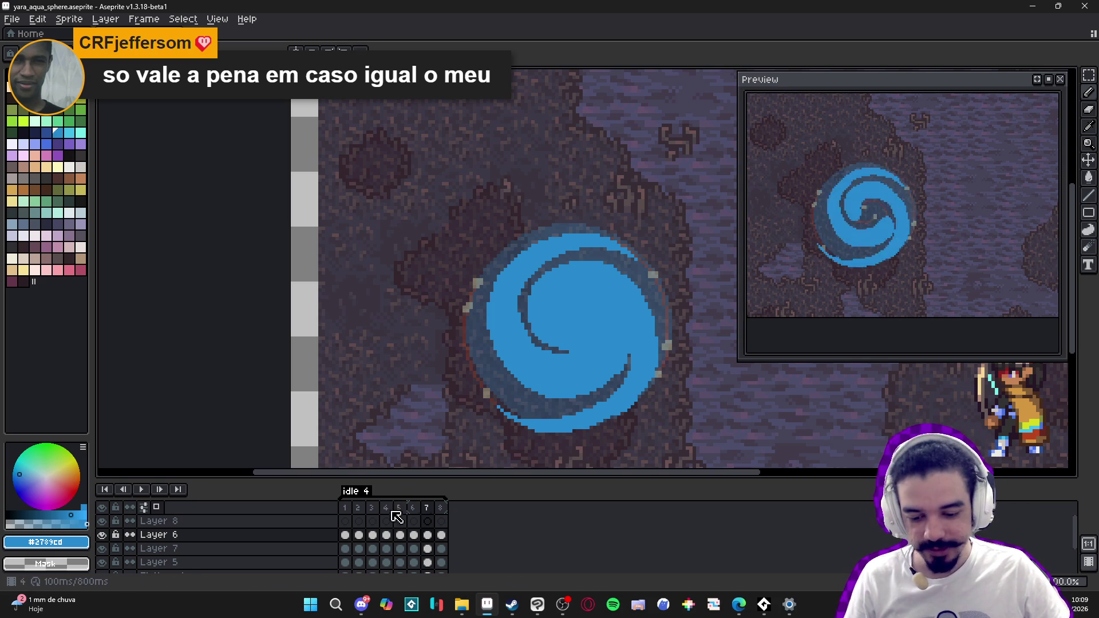
left_click(414, 507)
left_click(430, 514)
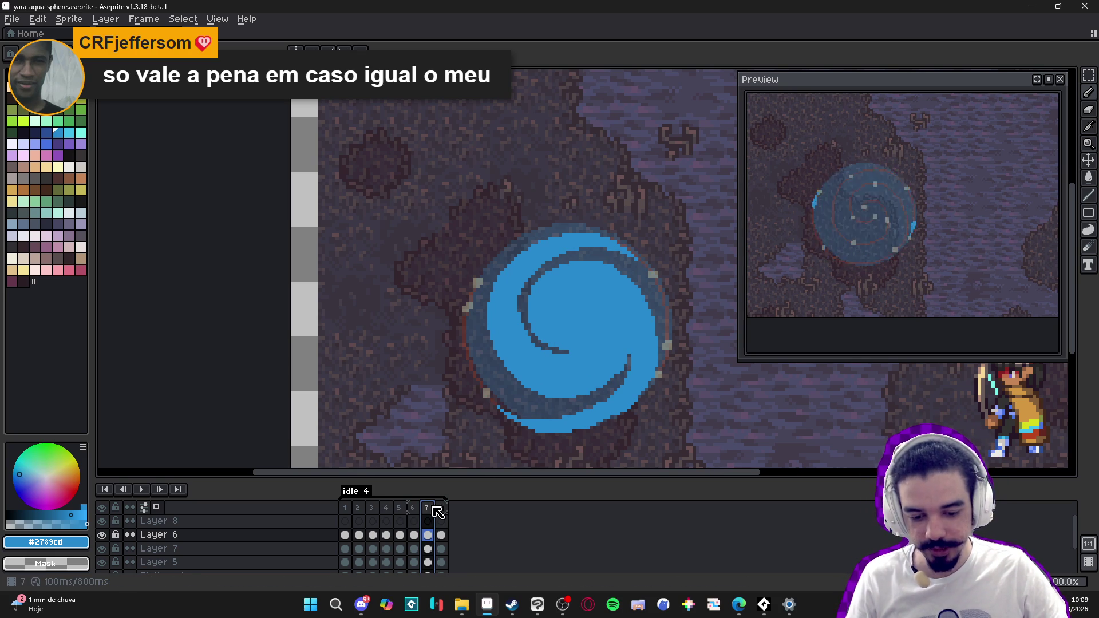
left_click(413, 510)
left_click(427, 508)
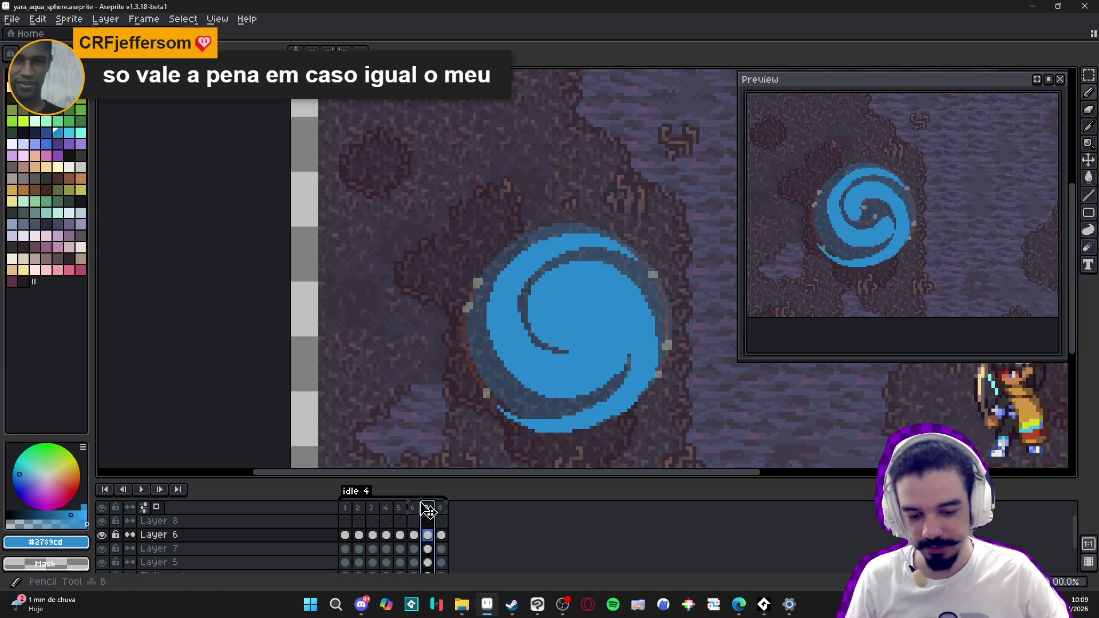
Step: Paint blue over the end of the dark spiral tail with the Pencil
mouse_move(627, 353)
left_mouse_down()
mouse_move(613, 389)
mouse_move(615, 378)
mouse_move(591, 405)
left_mouse_up()
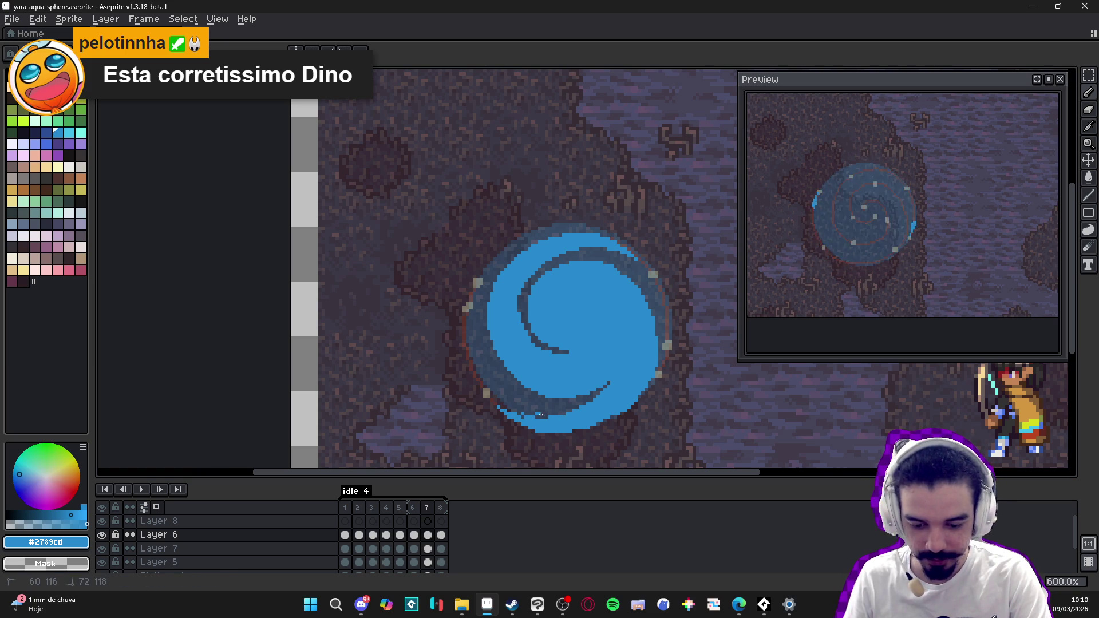
key("e")
key("b")
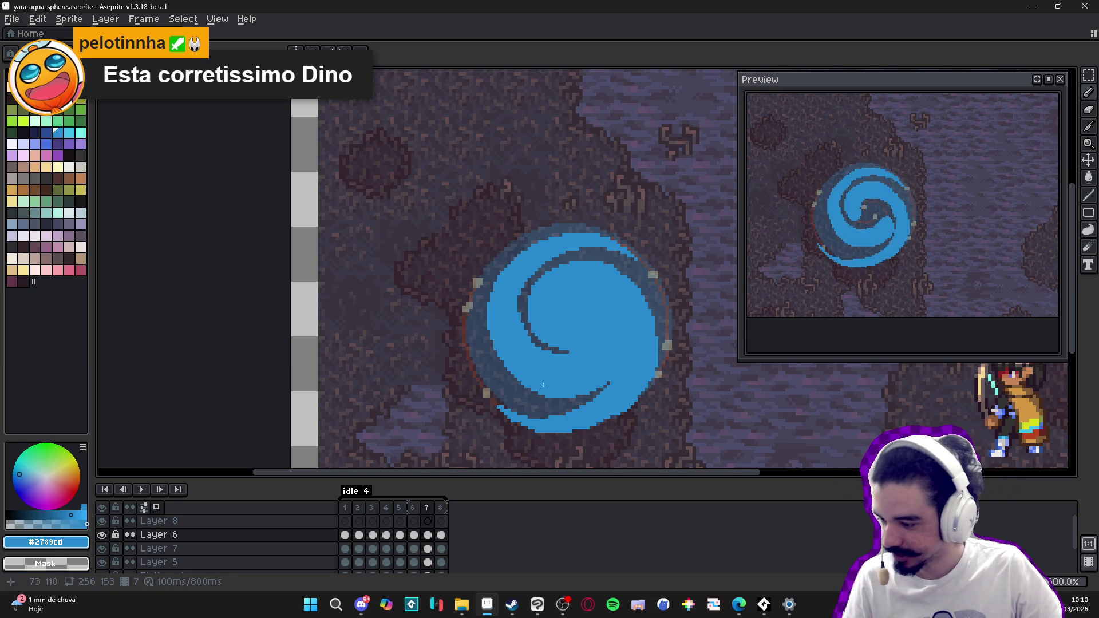
scroll(564, 375, "up", 1)
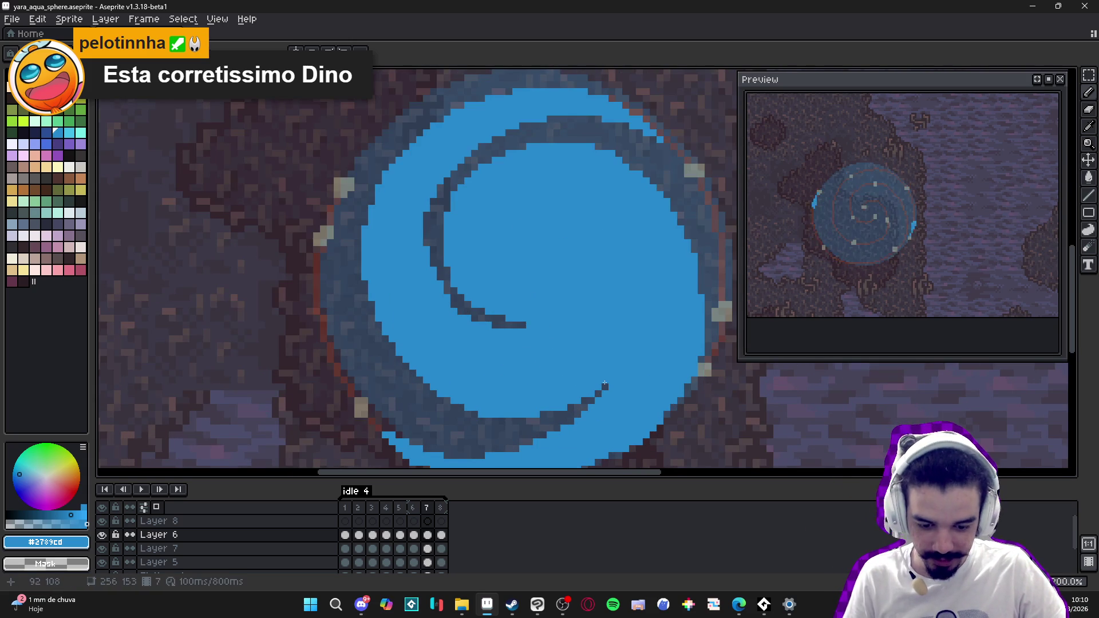
scroll(605, 384, "up", 1)
scroll(605, 384, "down", 3)
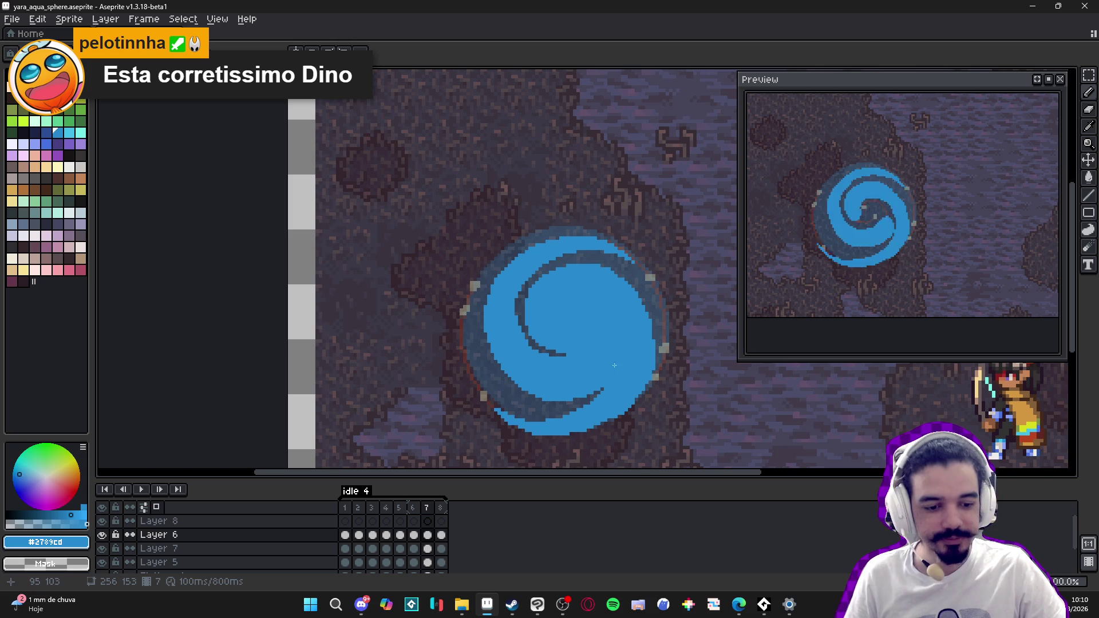
Step: On frame 7, thin the dark swirl line and cover its inner end with blue
left_click(432, 508)
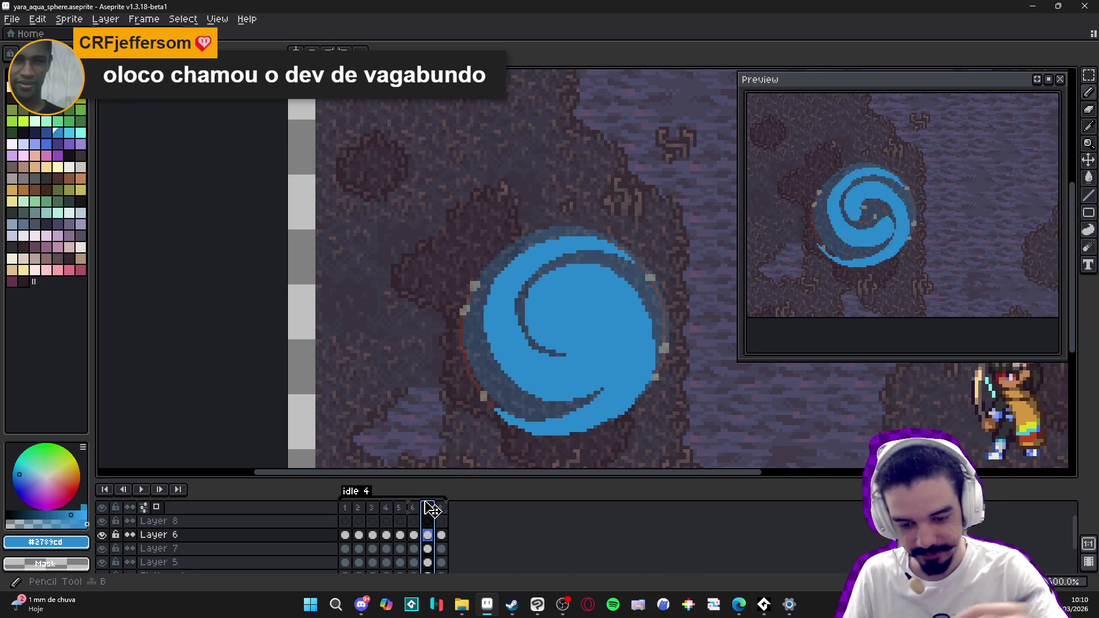
left_click_drag(525, 338, 566, 355)
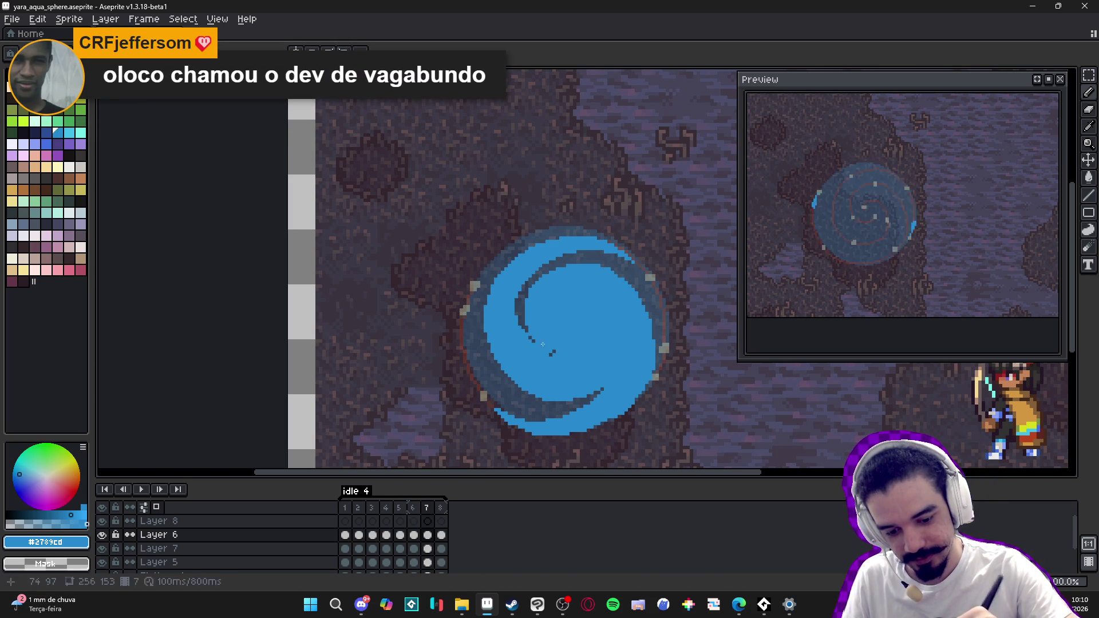
left_click(527, 335)
key("b")
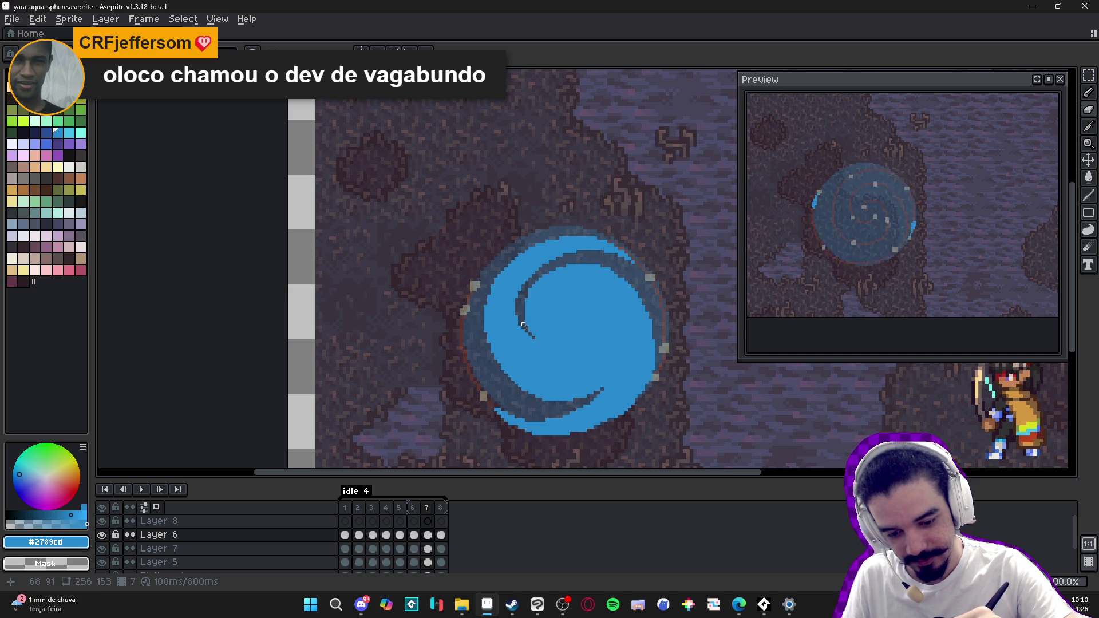
key("b")
key("b")
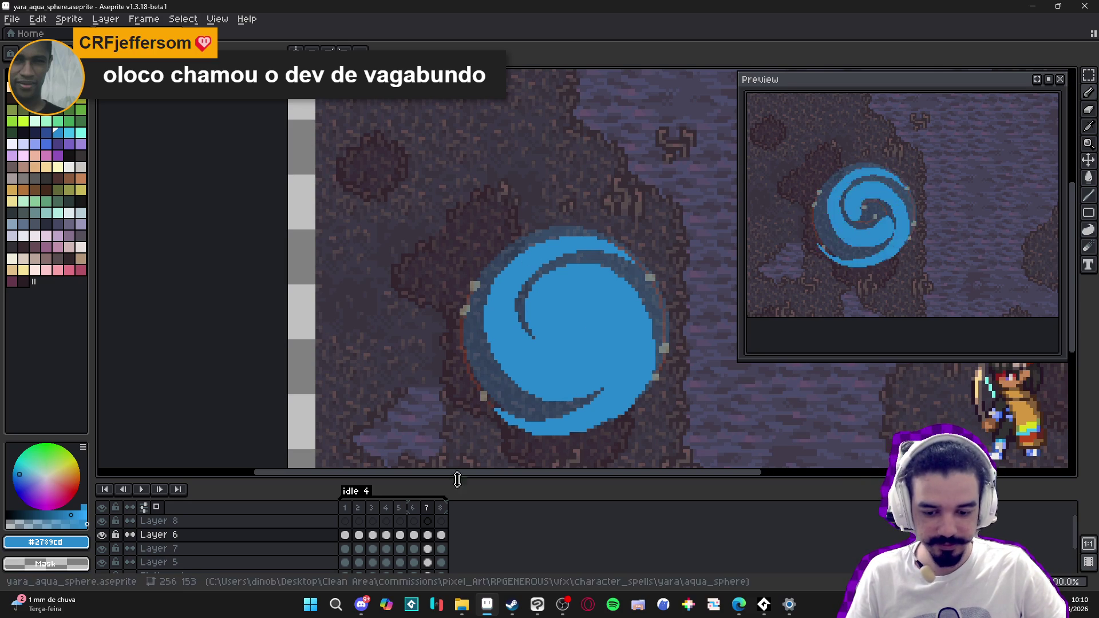
Step: Compare frame 7 against frame 6, then go to frame 8's plain blue circle
left_click(413, 507)
left_click(430, 508)
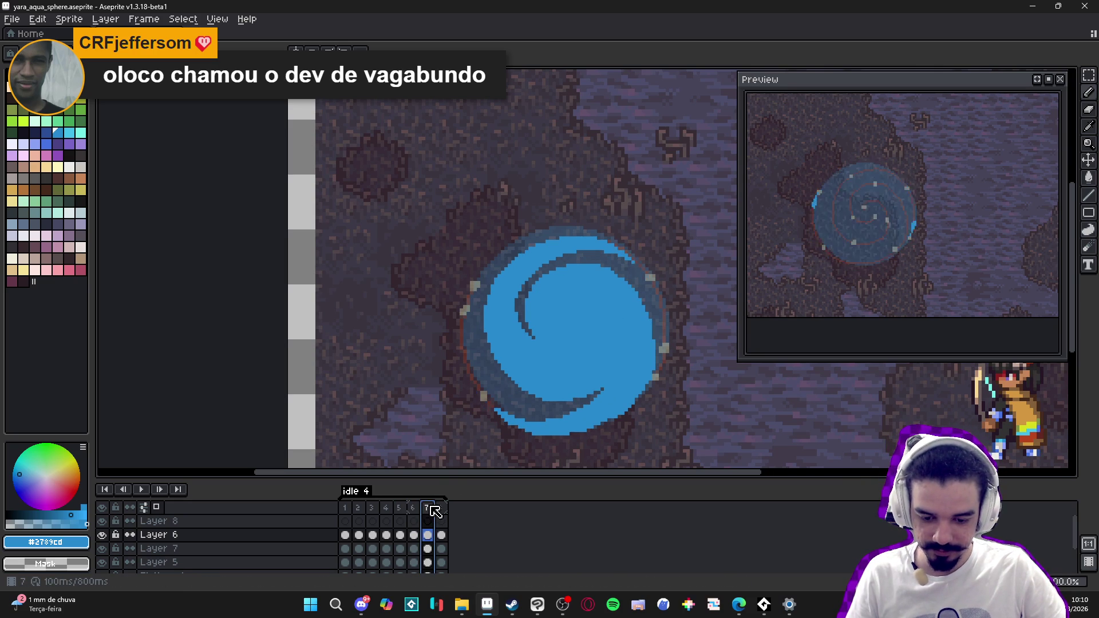
left_click(505, 426)
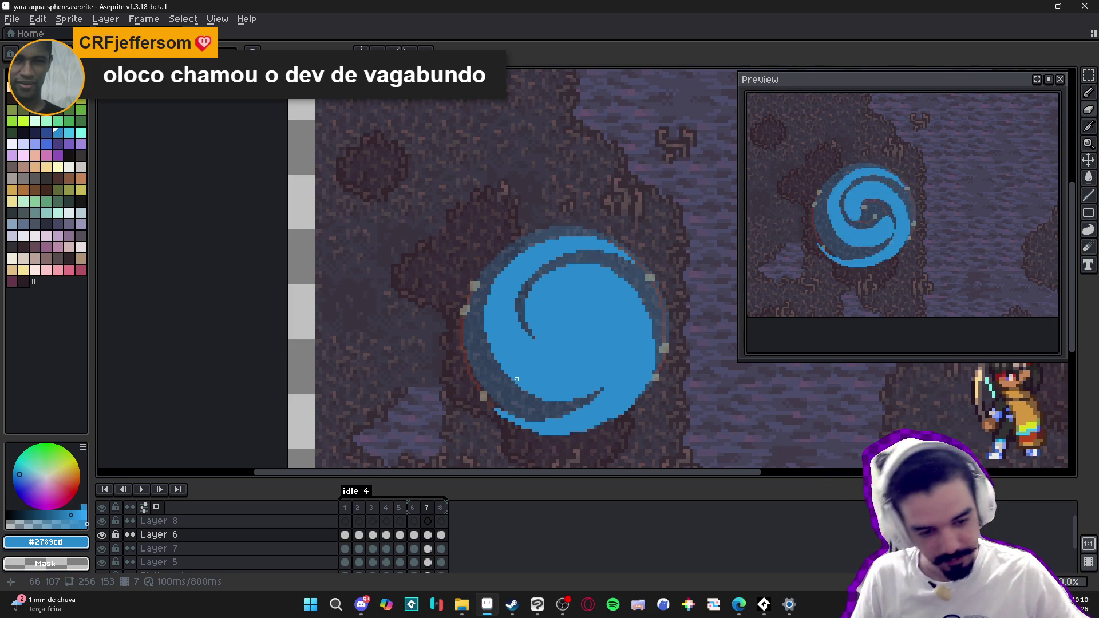
left_click(440, 508)
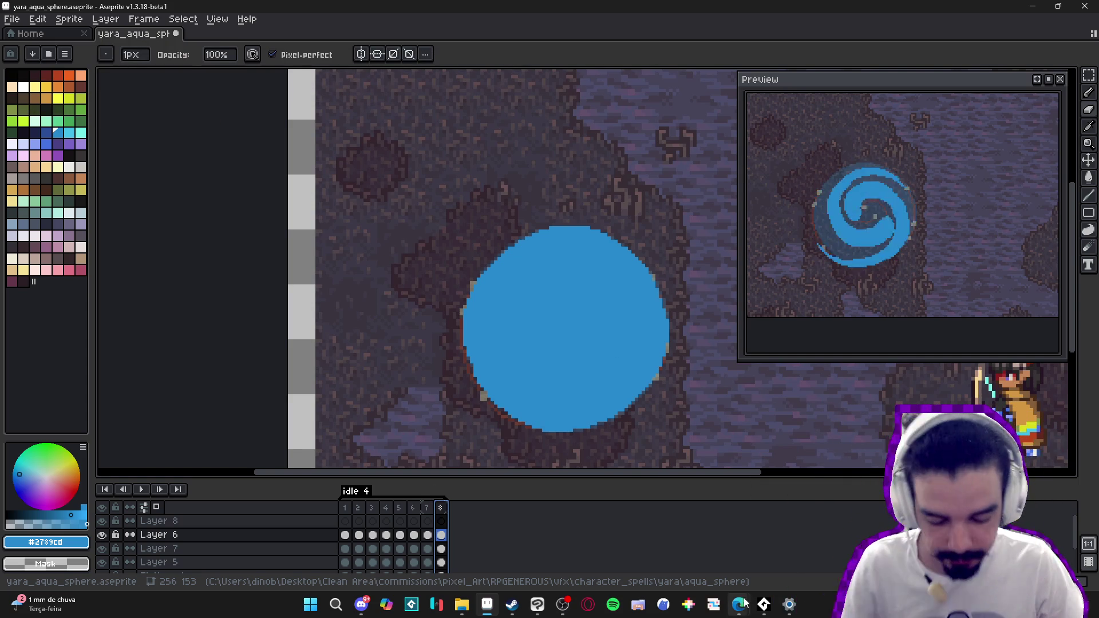
Step: Compare frame 8's plain circle with frame 7's spiral, pan the view, and save yara_aqua_sphere.aseprite
mouse_move(739, 604)
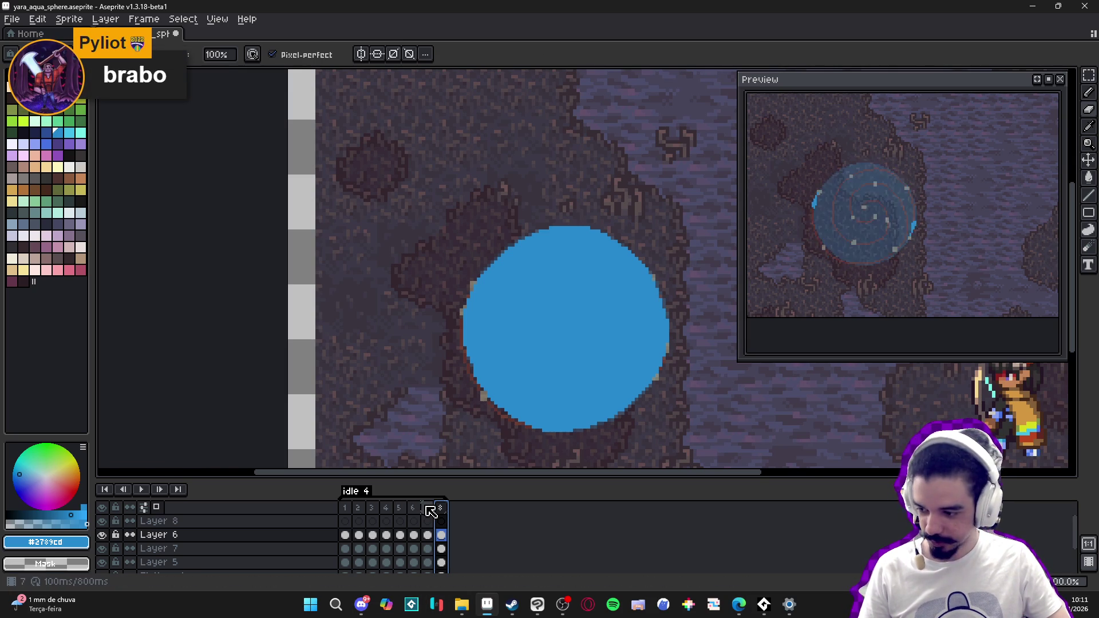
left_click(427, 508)
left_click(440, 508)
left_click_drag(518, 373, 470, 366)
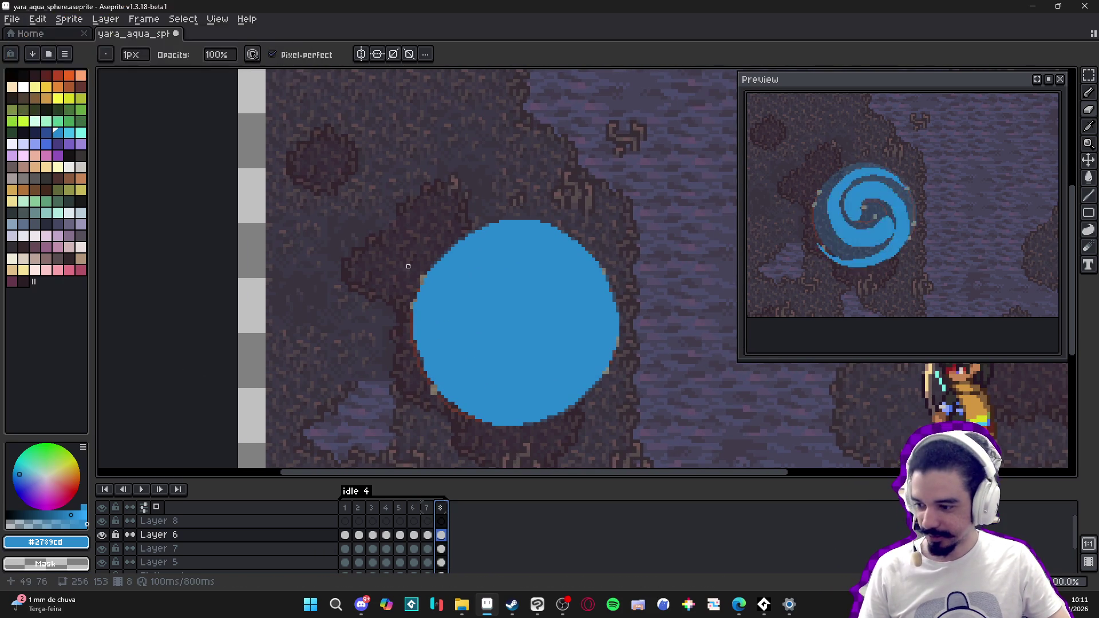
left_click_drag(429, 297, 419, 297)
key("ctrl+s")
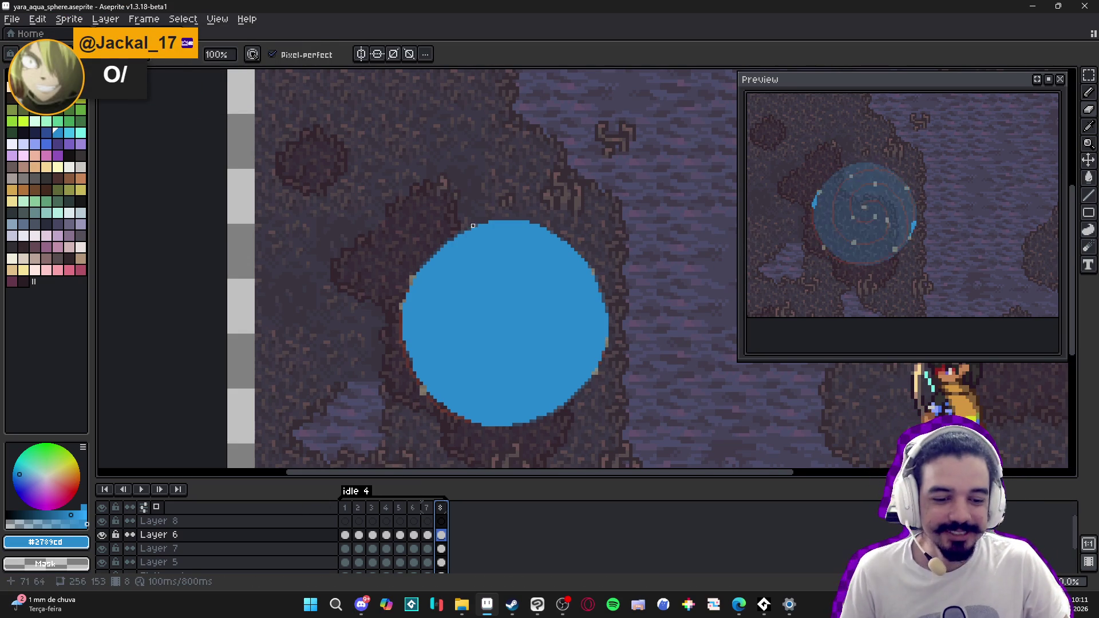
Step: Flip between frames 6, 7 and 8 to compare swirls, ending on frame 7
left_click(426, 507)
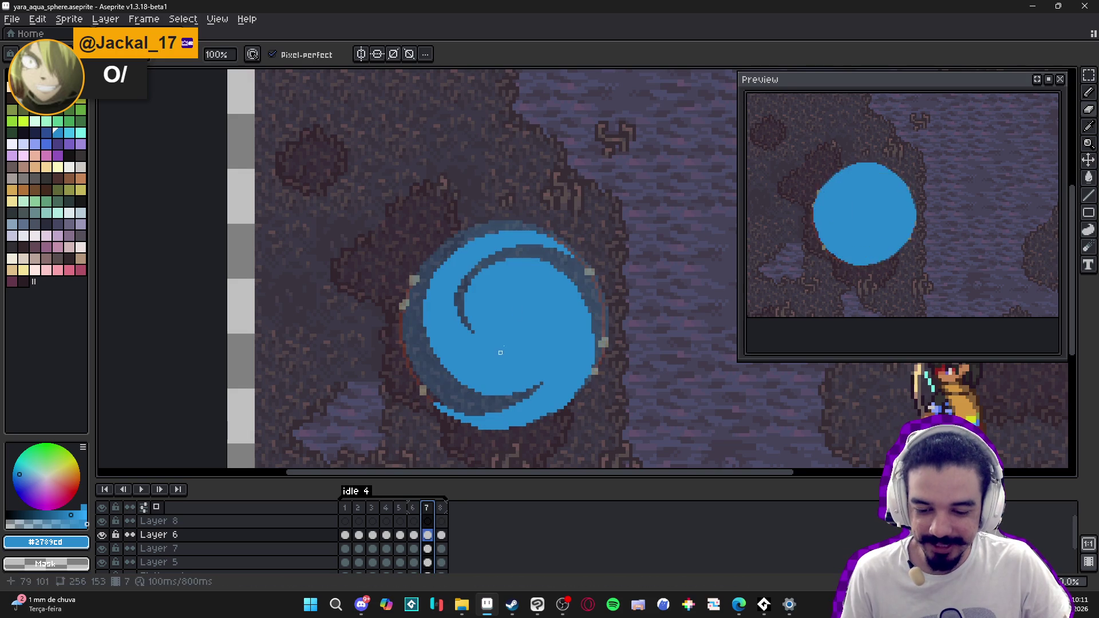
left_click(440, 507)
left_click(426, 507)
left_click(413, 508)
left_click(427, 507)
Step: Recolour the dark outline pixels on the sphere's top edge blue
scroll(496, 366, "up", 1)
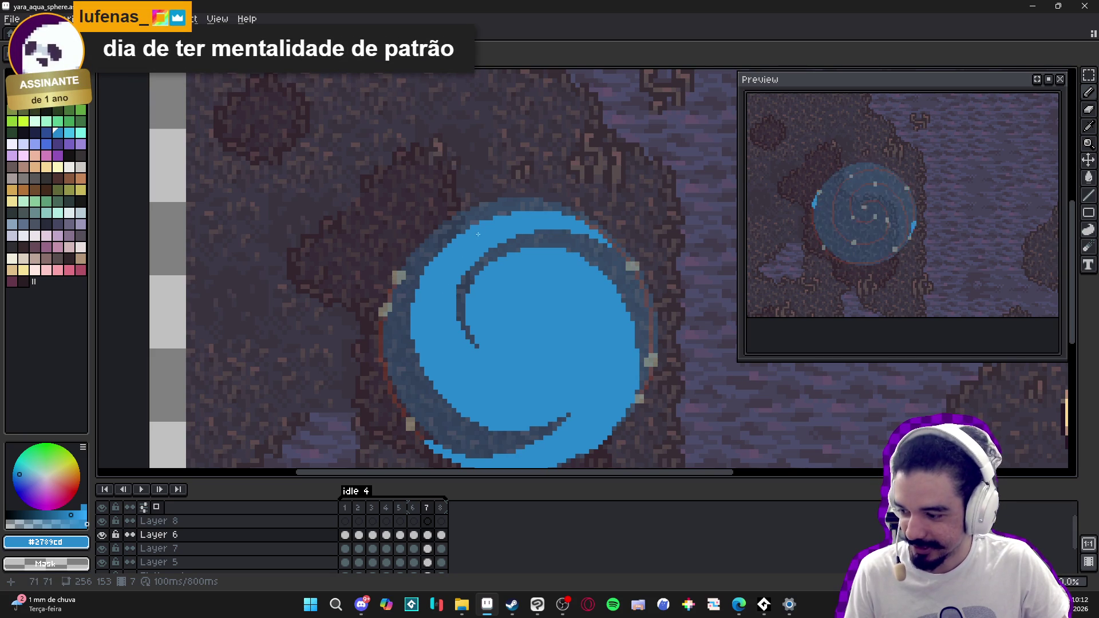
left_click(456, 285)
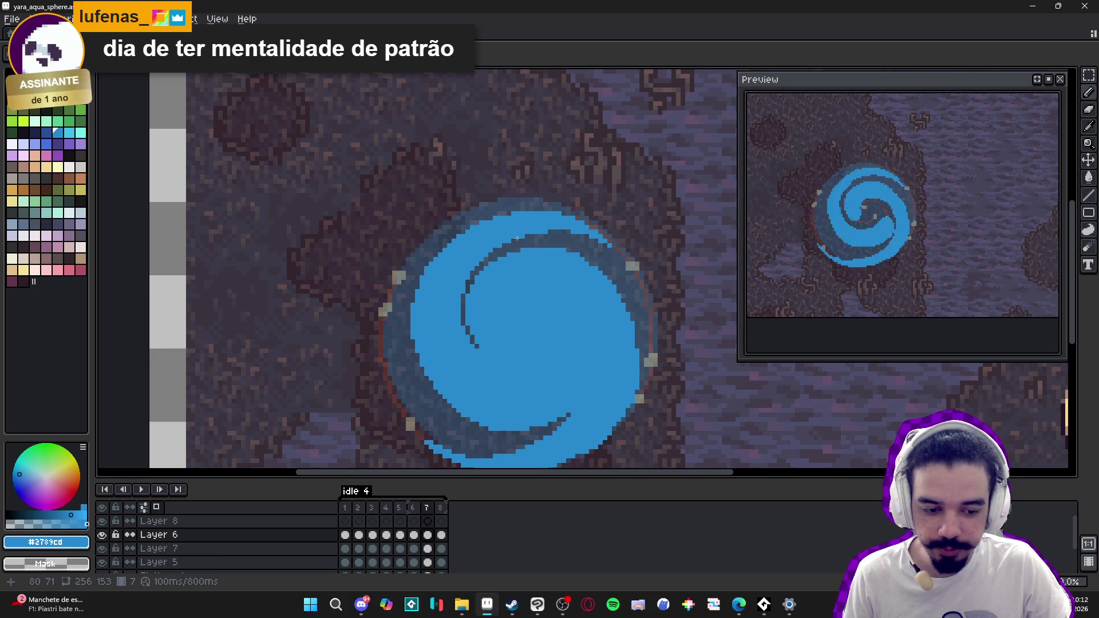
scroll(513, 247, "up", 1)
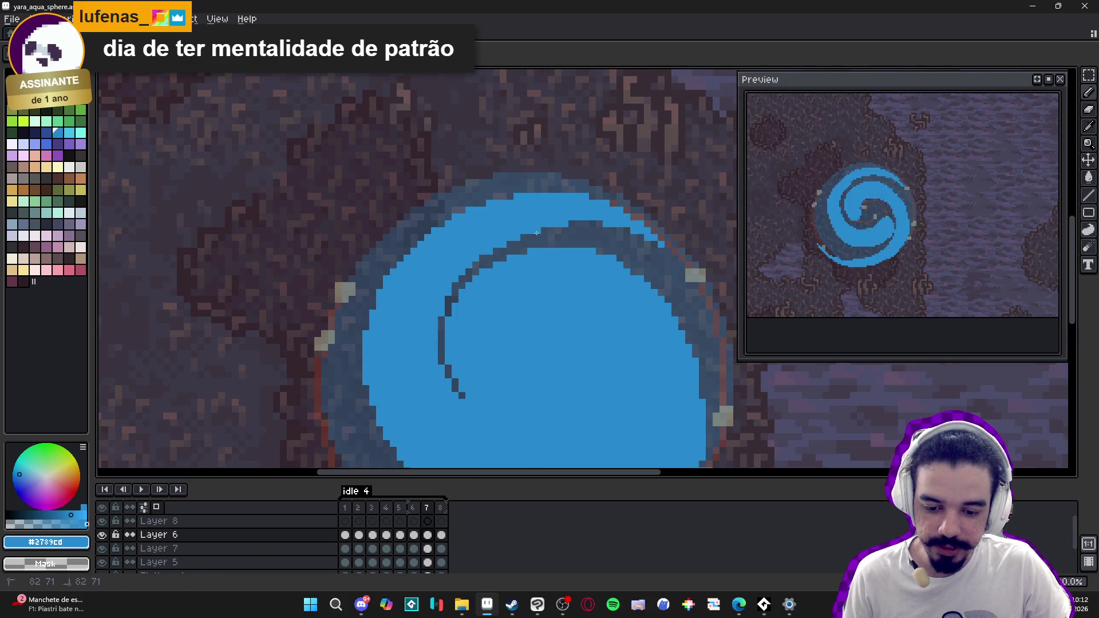
left_click(574, 224)
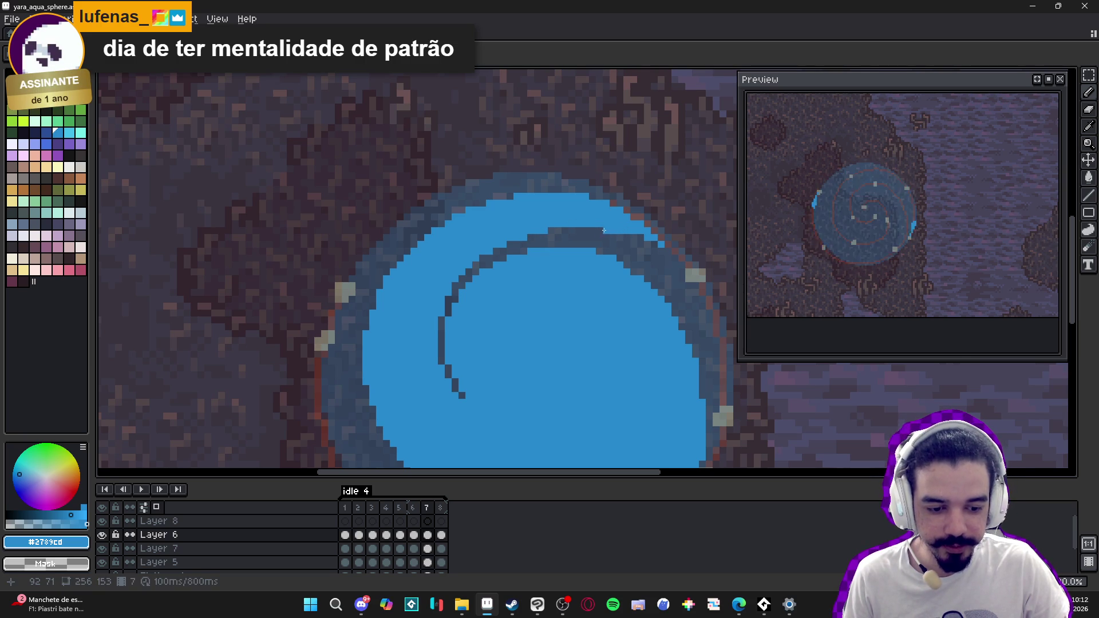
scroll(572, 245, "down", 3)
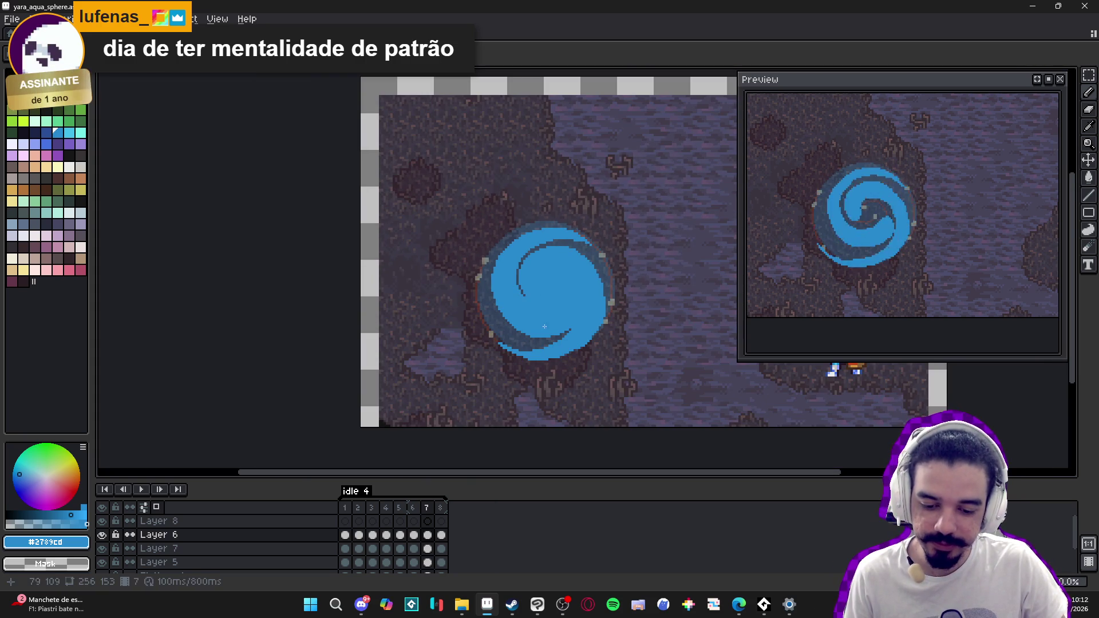
scroll(542, 327, "up", 2)
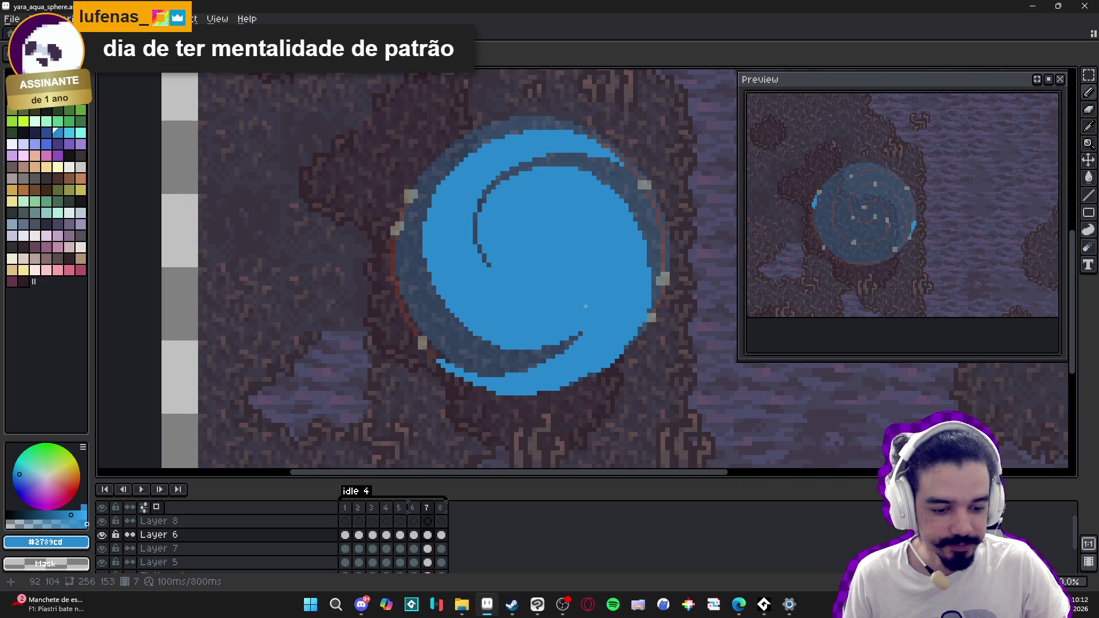
scroll(585, 309, "up", 2)
Step: Extend the dark swirl line across the sphere, then hide Layer 7's dots
left_click_drag(583, 330, 596, 299)
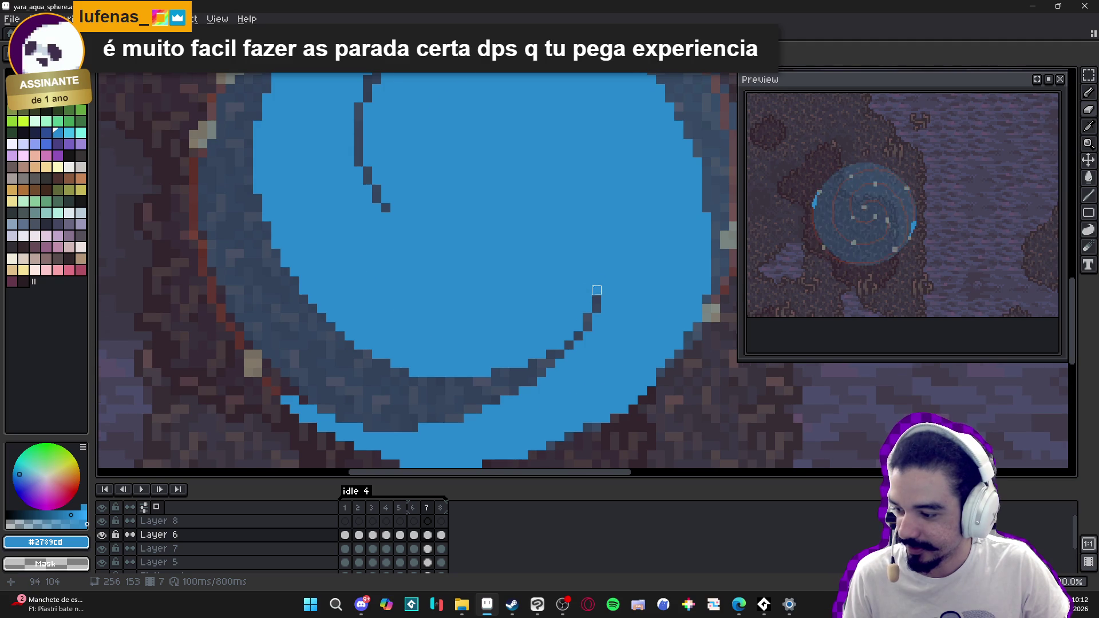
scroll(587, 290, "down", 3)
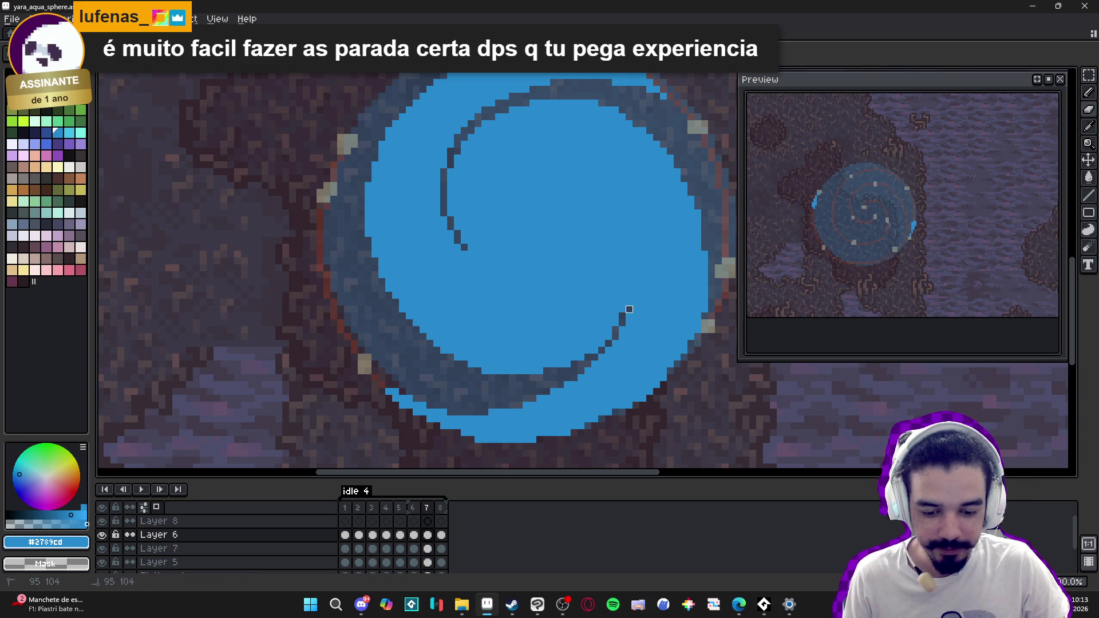
scroll(629, 297, "down", 3)
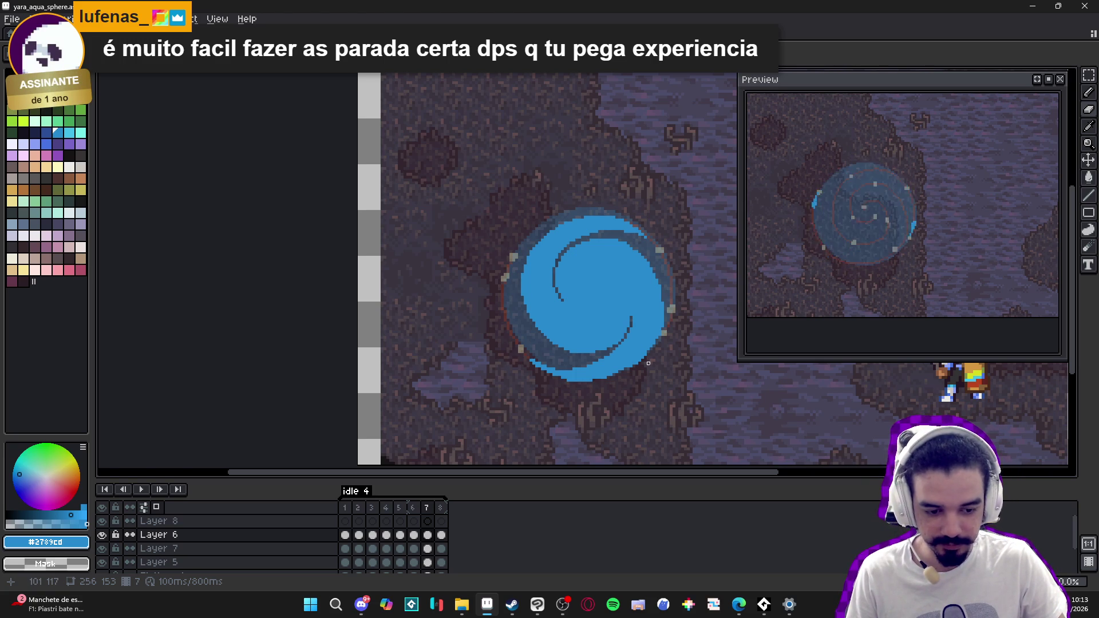
left_click(102, 548)
Step: Hide Layer 5's darker blue sphere, then step through frames 5–7 from frame 6
left_click(103, 563)
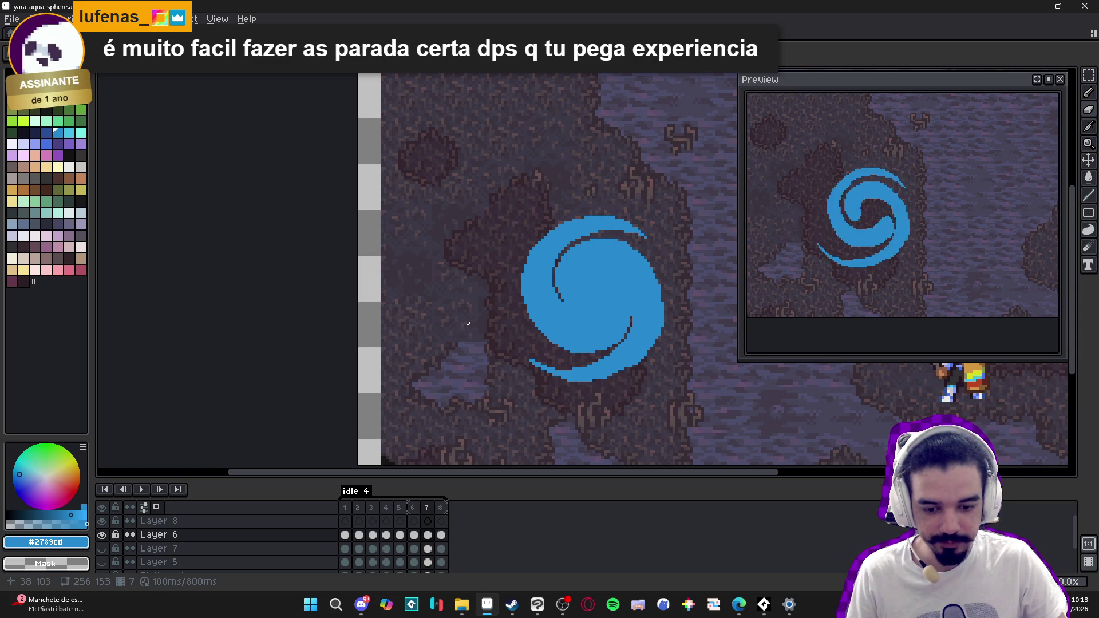
scroll(490, 338, "right", 1)
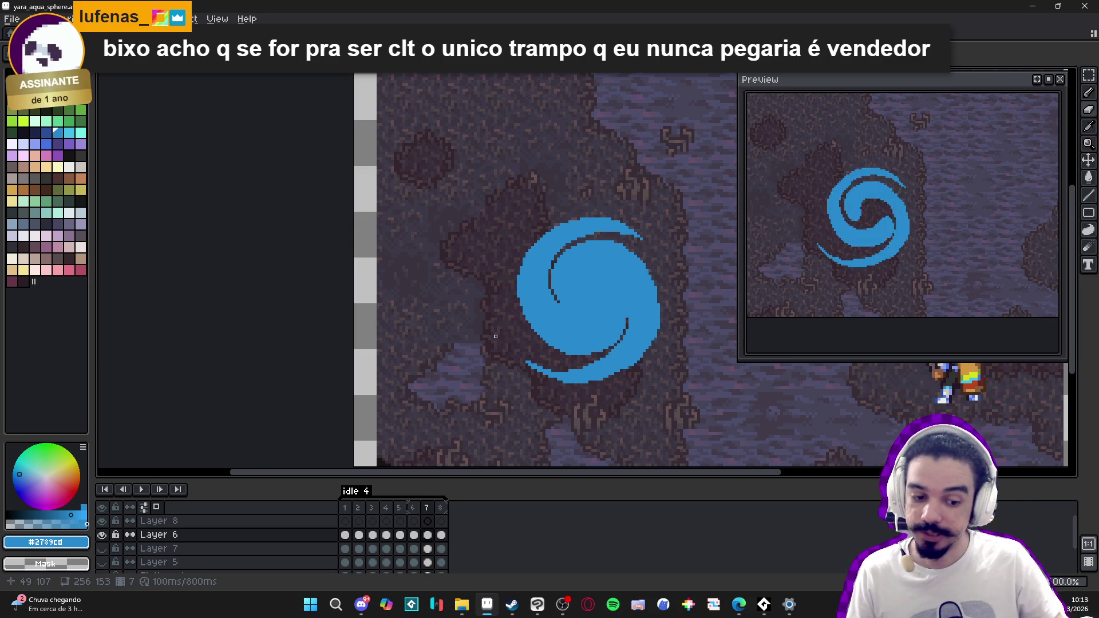
left_click(414, 508)
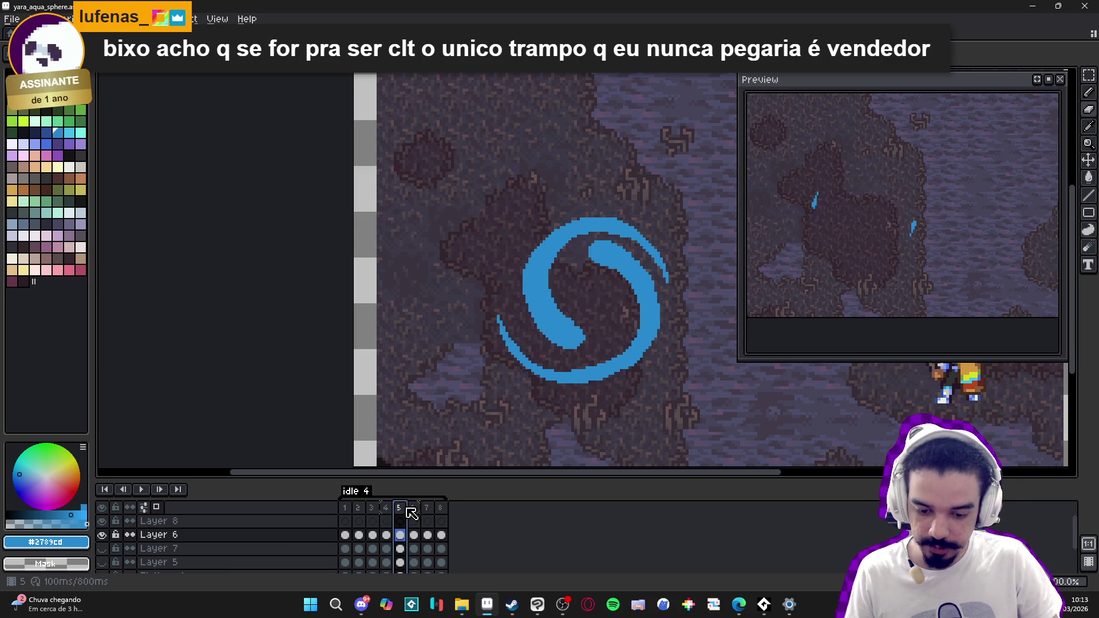
key("Right")
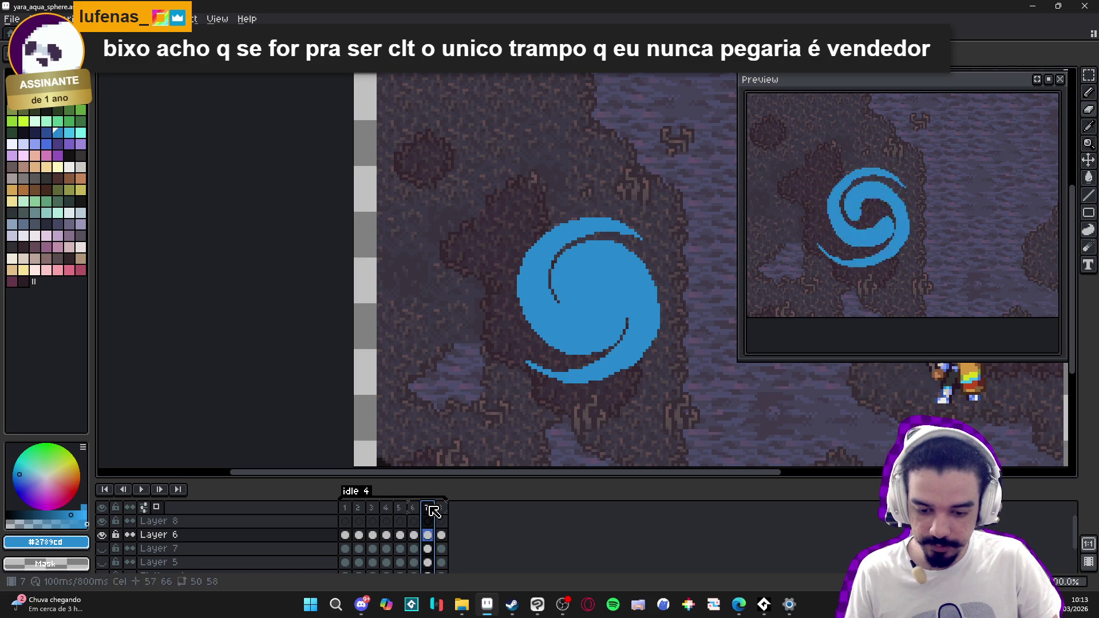
key("Left")
key("Left")
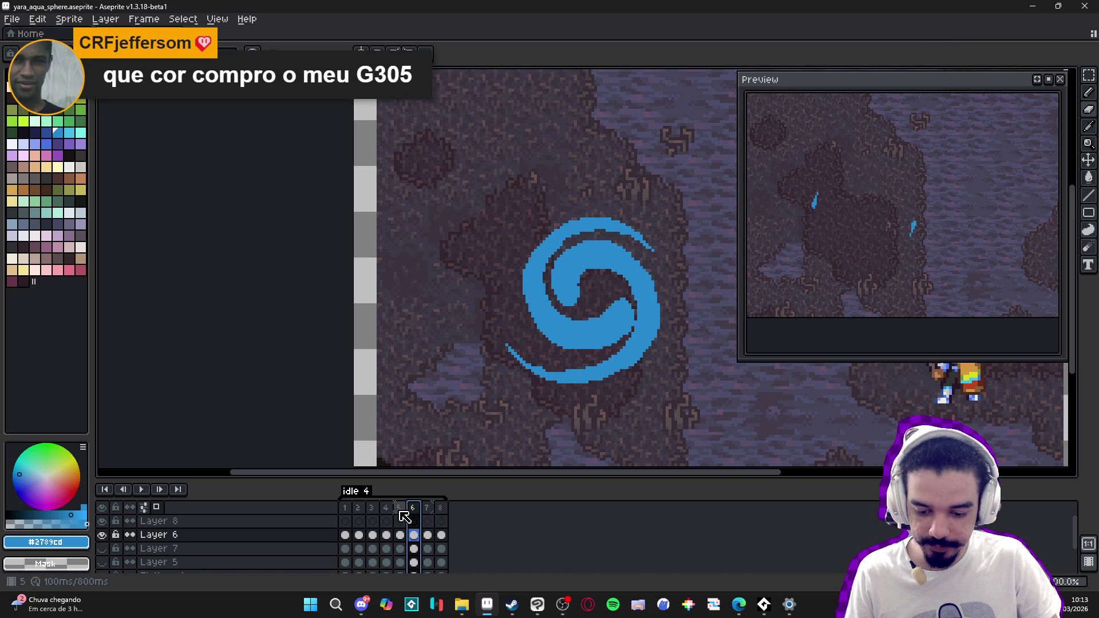
Step: On frame 6, add blue pixels along the spiral's lower-left edge, comparing with frame 5
left_click(413, 513)
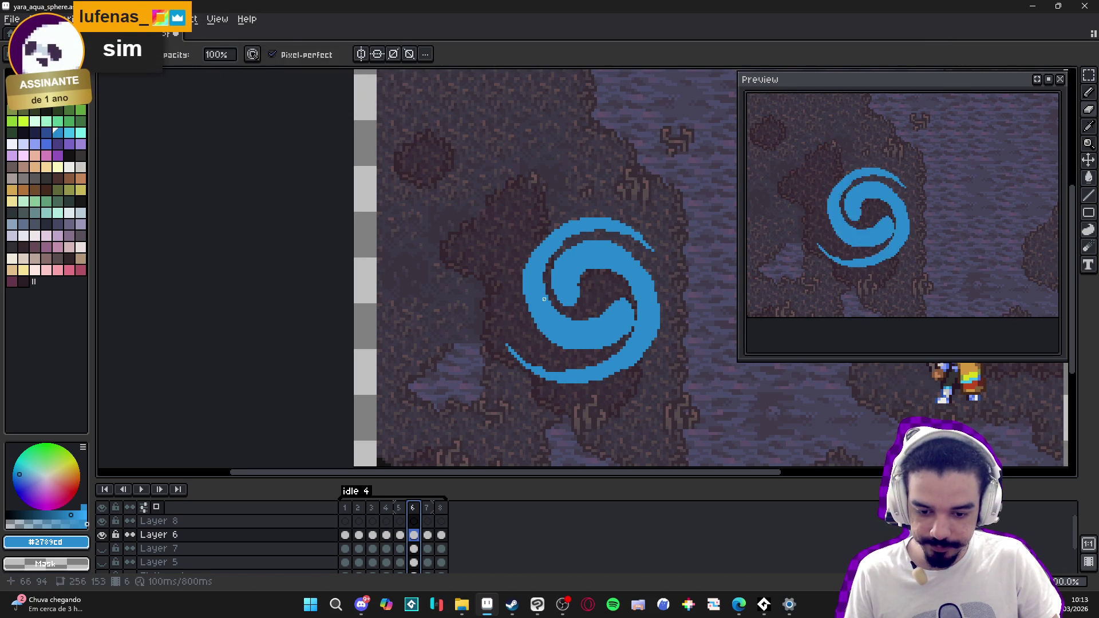
scroll(519, 293, "up", 3)
mouse_move(515, 312)
left_mouse_down()
mouse_move(542, 377)
mouse_move(601, 418)
left_mouse_up()
scroll(511, 331, "down", 2)
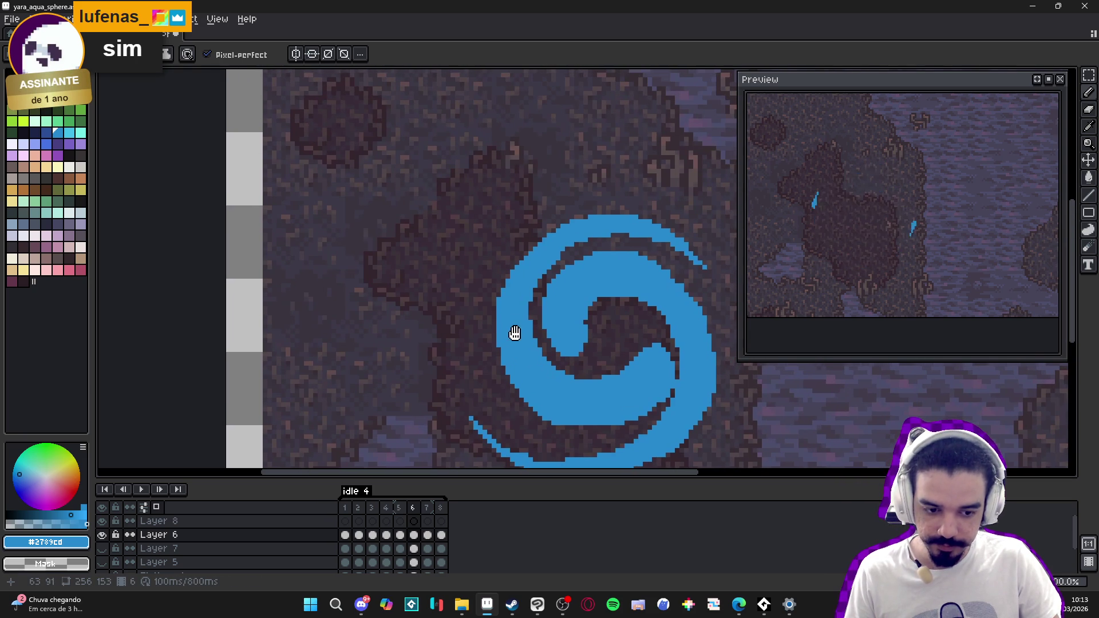
left_click(400, 508)
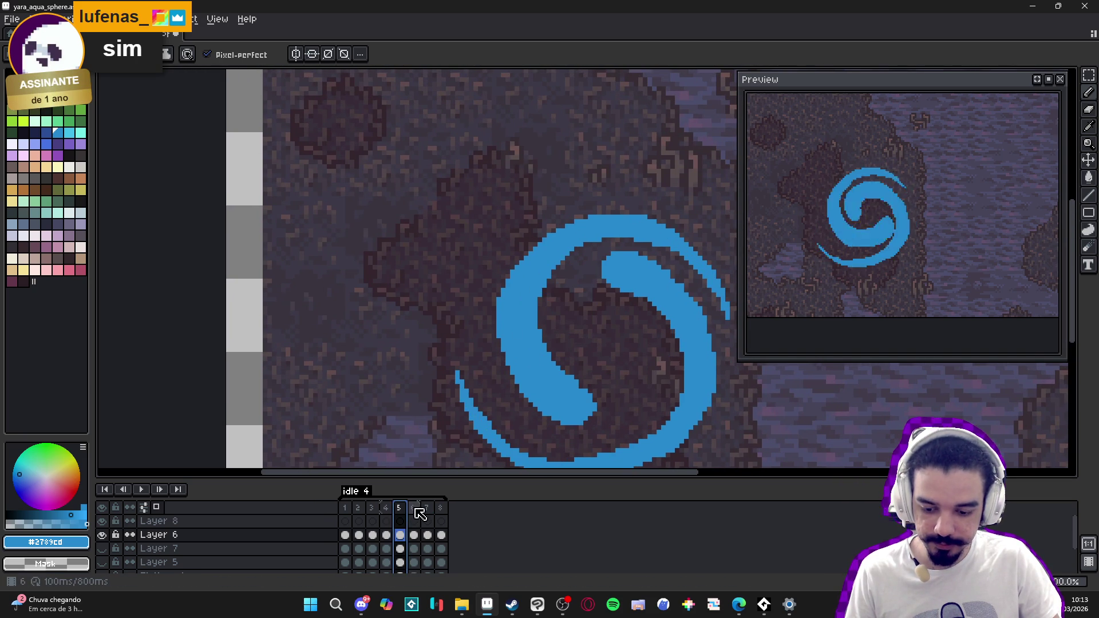
left_click(413, 508)
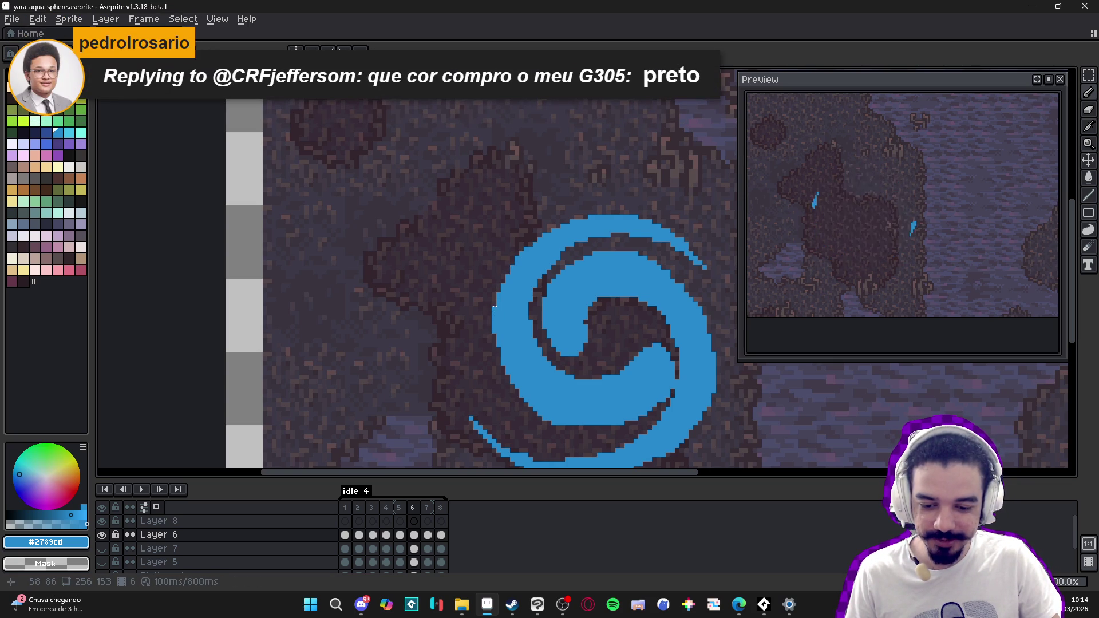
Step: Touch up the spiral's lower tail and fill blue along the dark swirl's inner edge
left_click(498, 351)
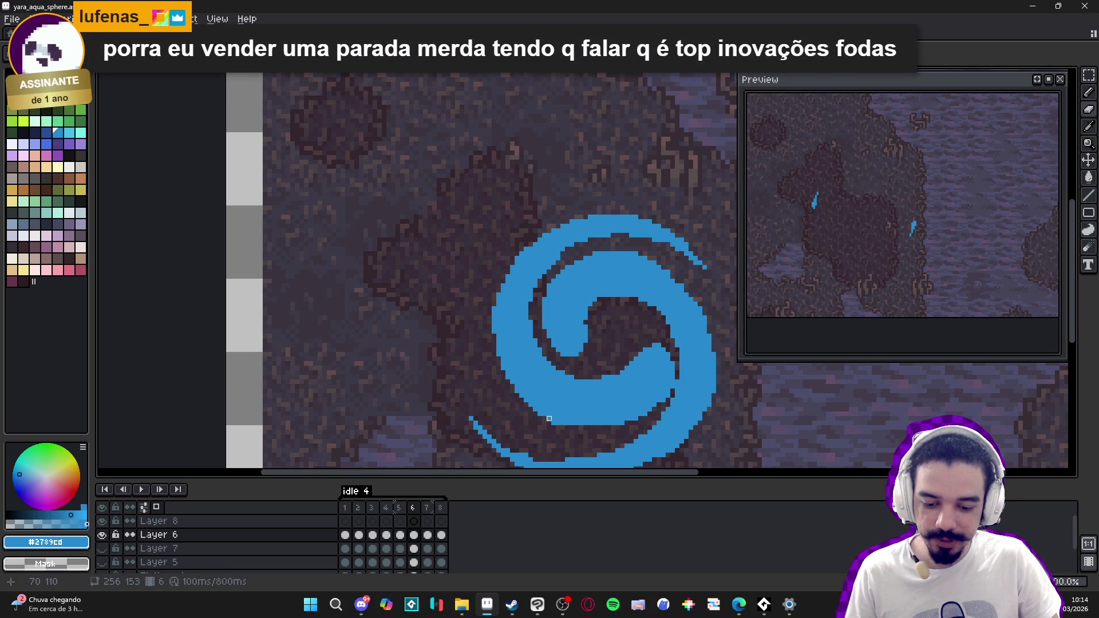
left_click_drag(585, 427, 607, 428)
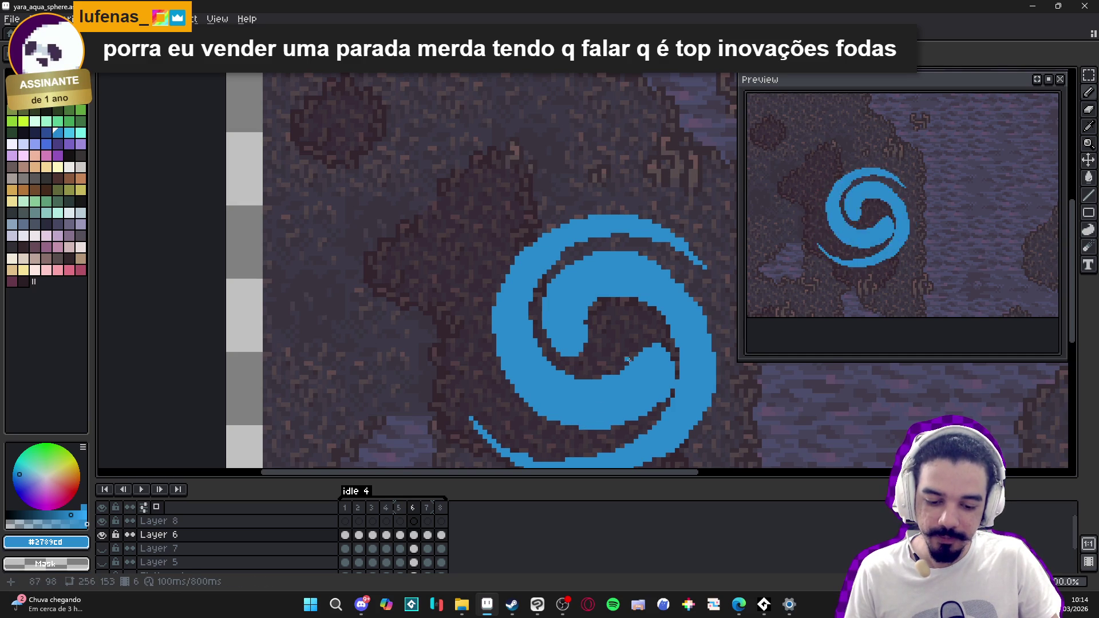
scroll(642, 350, "up", 1)
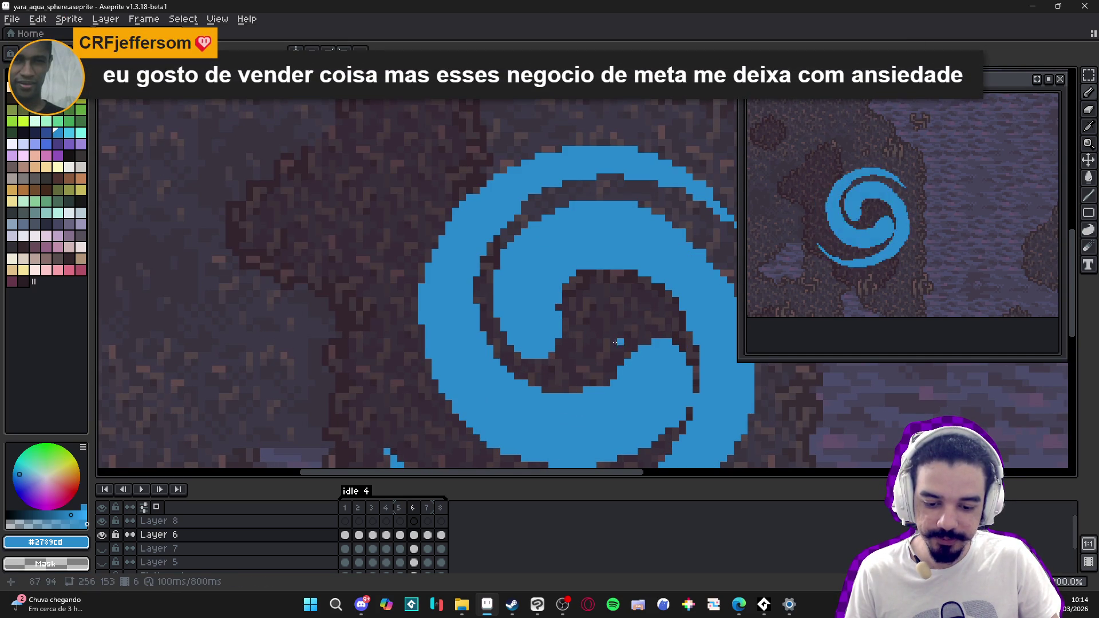
left_click(566, 286)
mouse_move(565, 291)
left_mouse_down()
mouse_move(565, 303)
mouse_move(584, 273)
left_mouse_up()
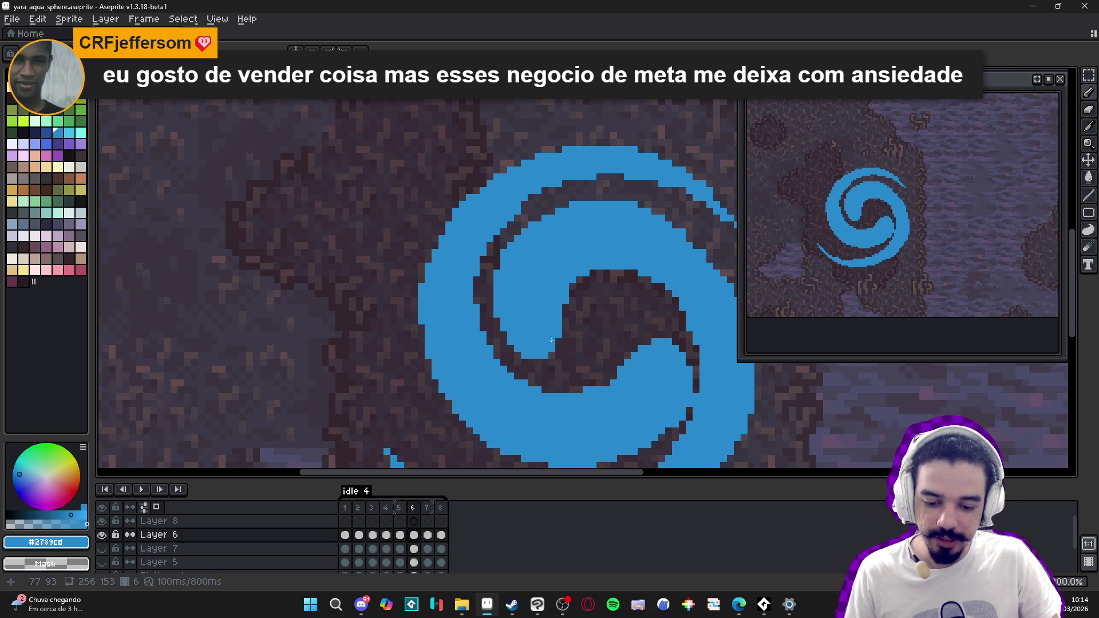
Step: Review the finished swirl and save yara_aqua_sphere.aseprite
scroll(546, 354, "down", 2)
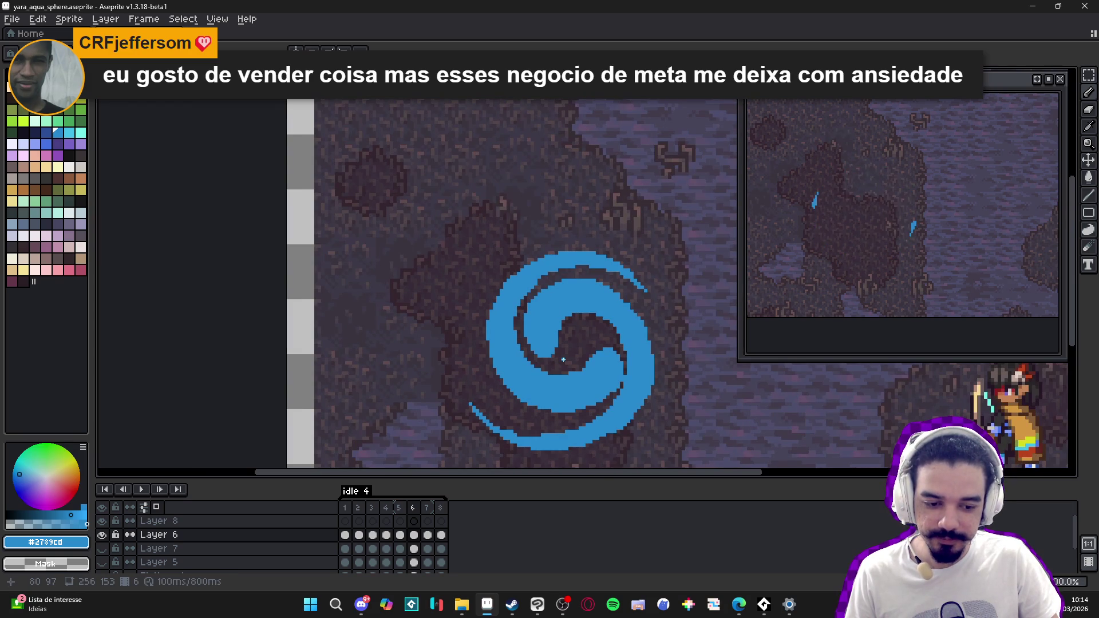
left_click_drag(564, 360, 544, 350)
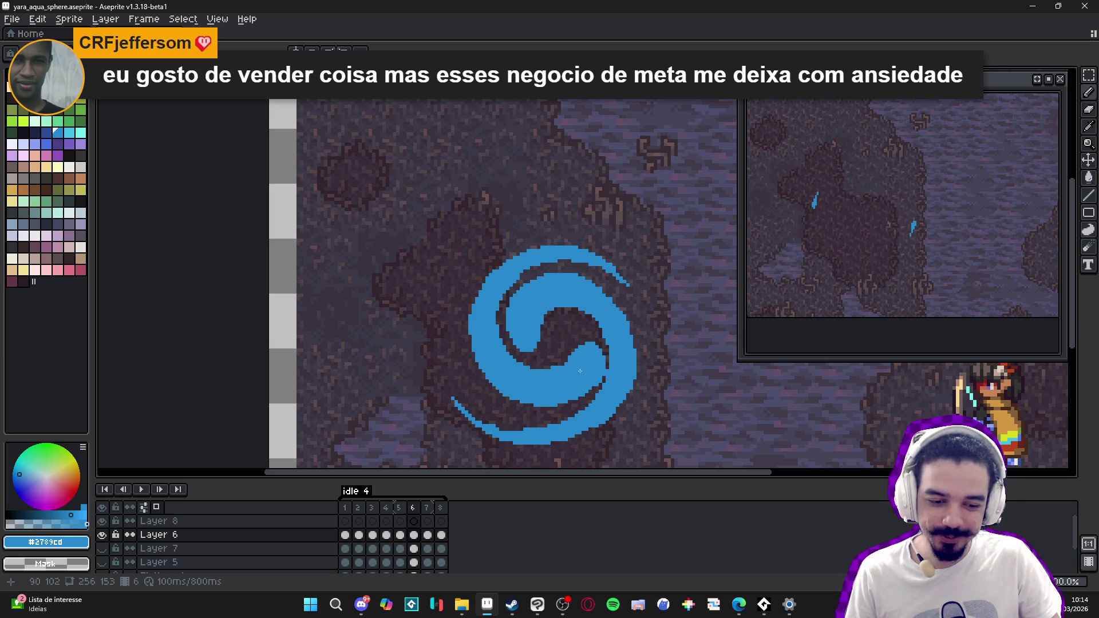
scroll(576, 388, "up", 3)
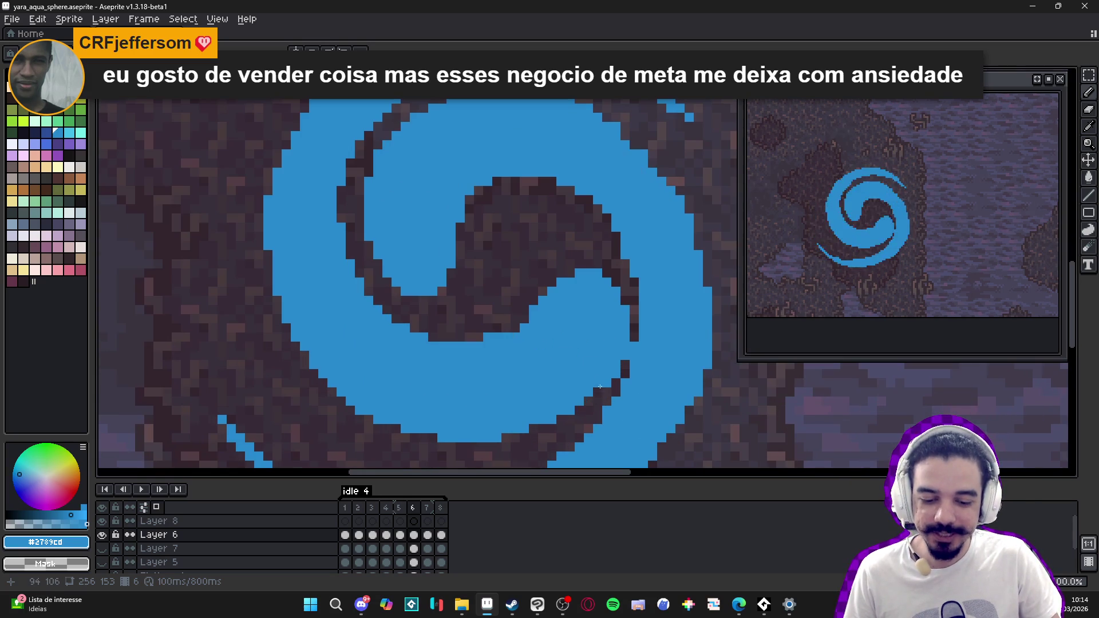
scroll(598, 389, "down", 3)
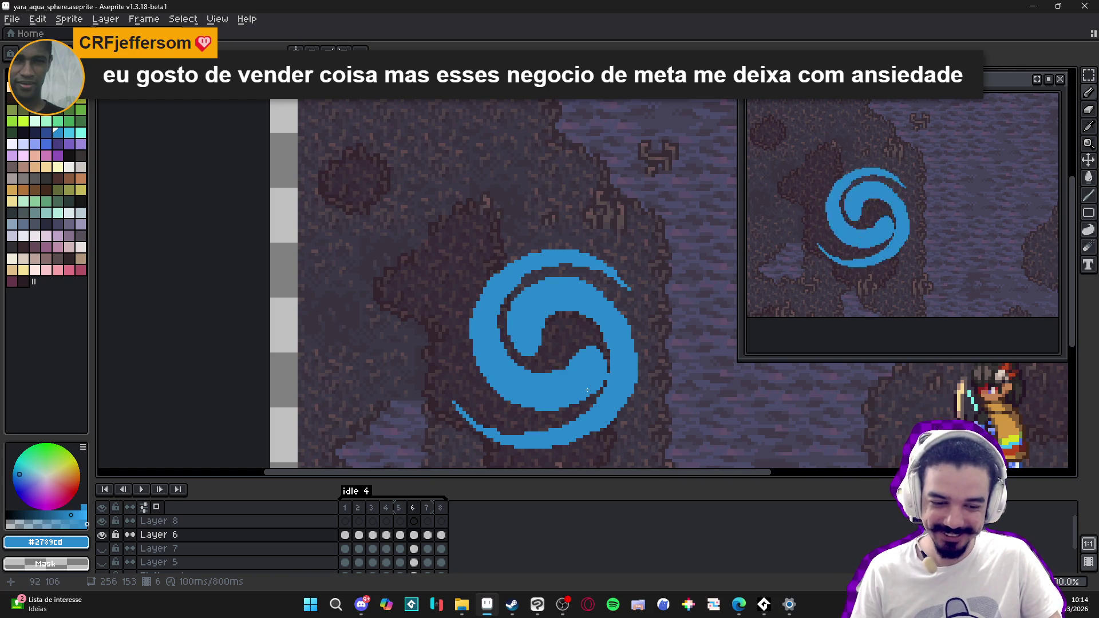
scroll(492, 444, "up", 2)
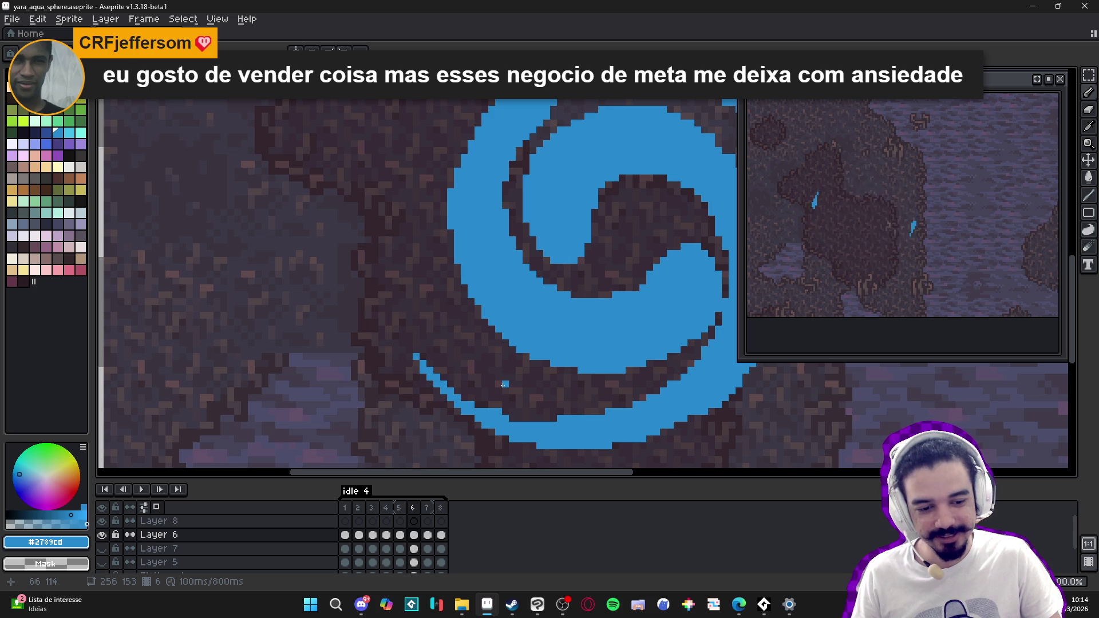
scroll(503, 384, "down", 3)
key("ctrl+s")
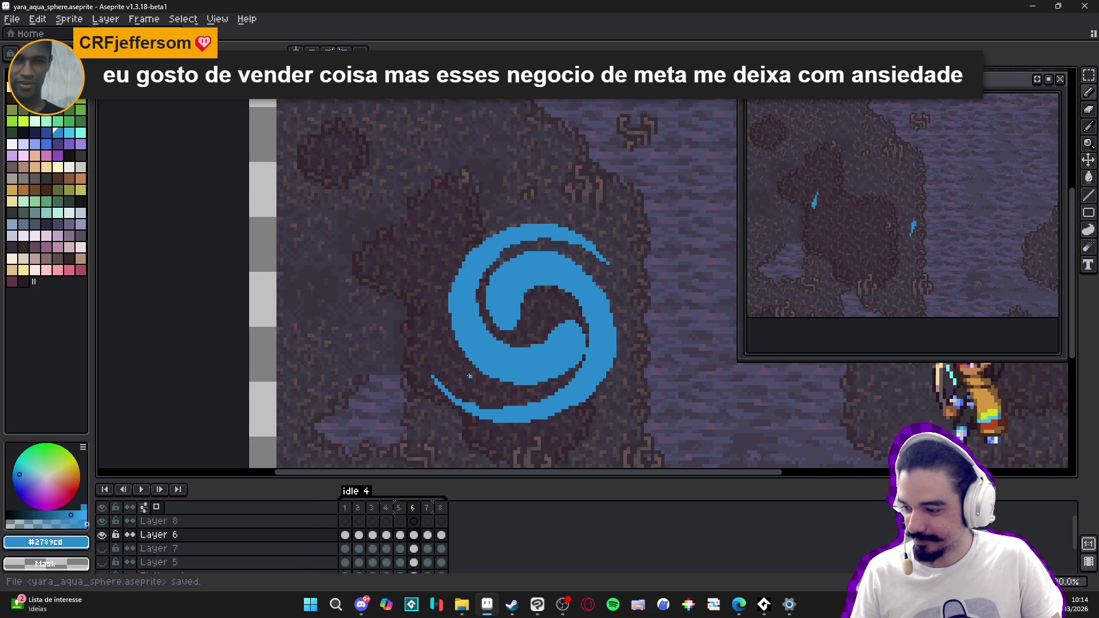
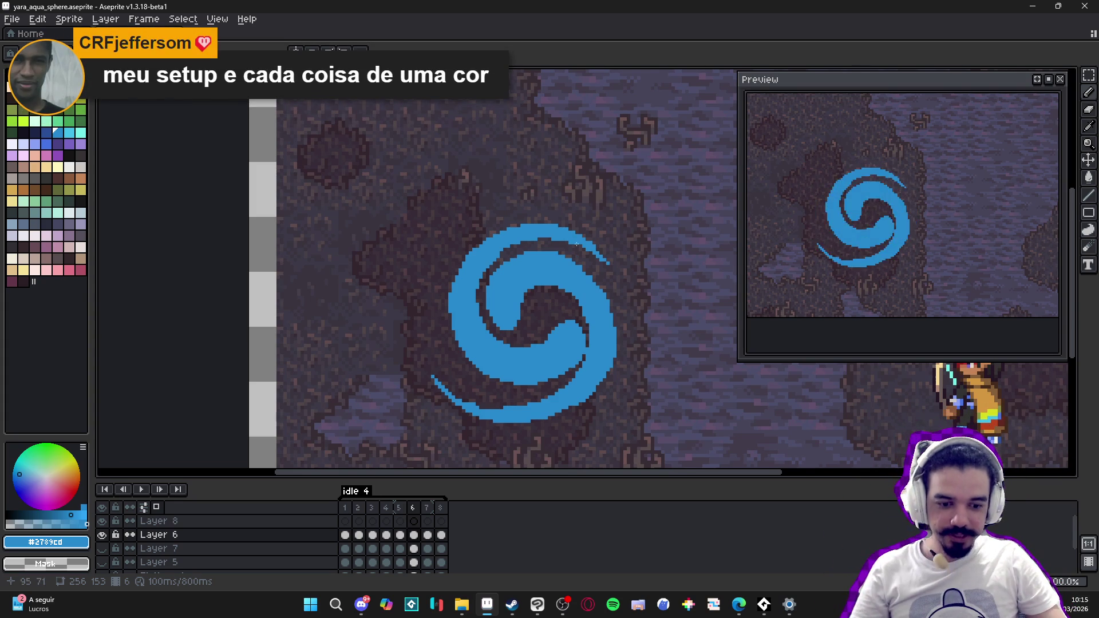
Step: Move to frame 7 and add blue pixels along the swirl's bottom edge
left_click(386, 508)
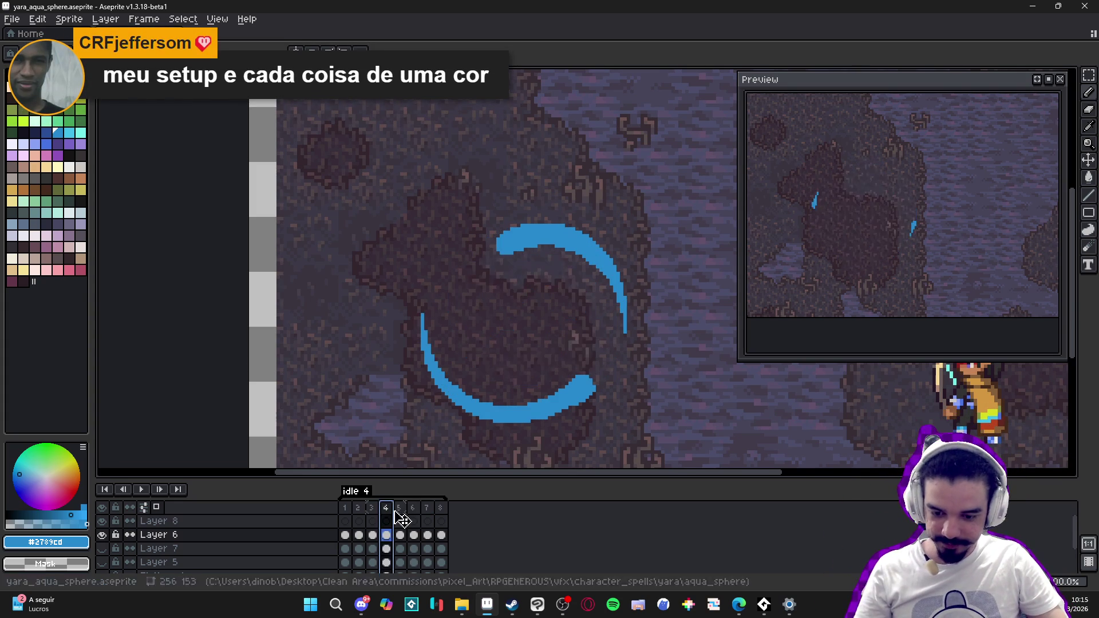
left_click(404, 508)
left_click(416, 508)
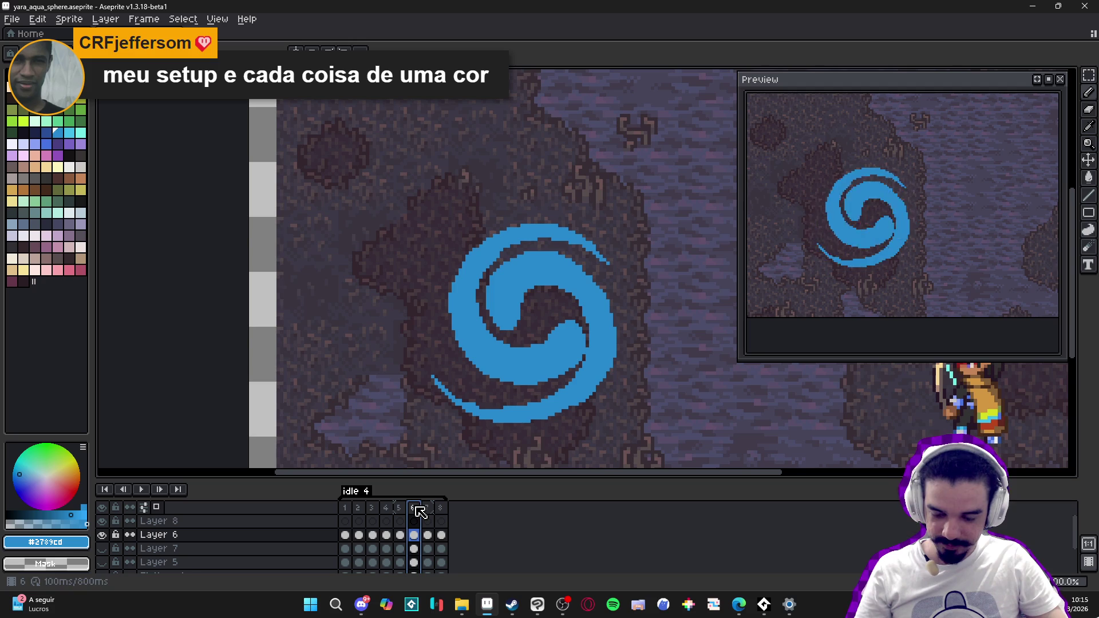
left_click(430, 508)
scroll(504, 421, "up", 1)
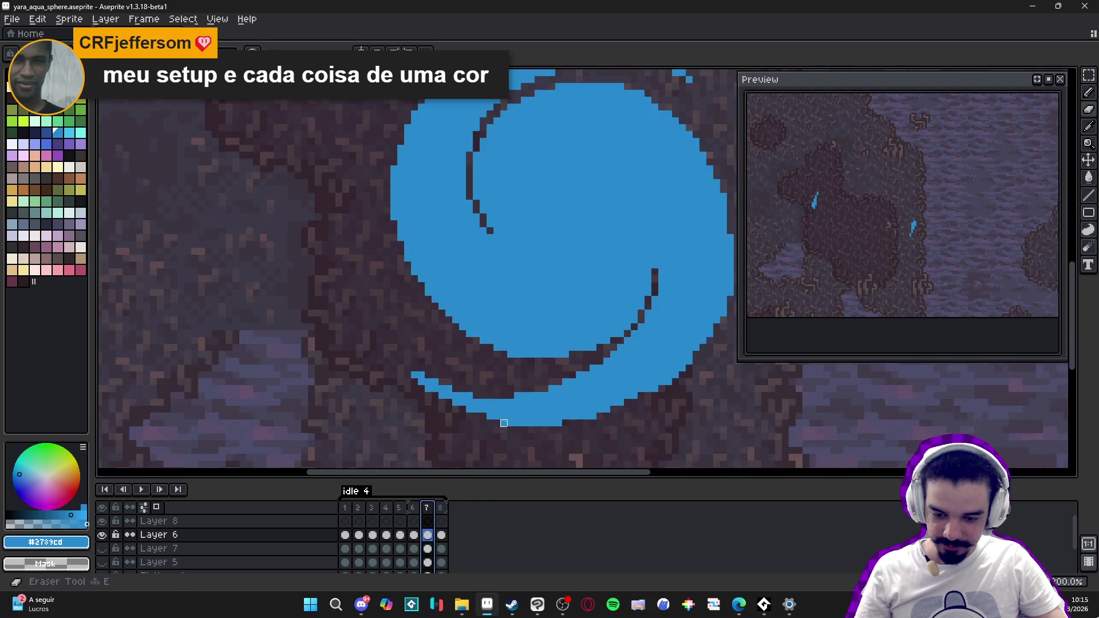
left_click(586, 416, "shift")
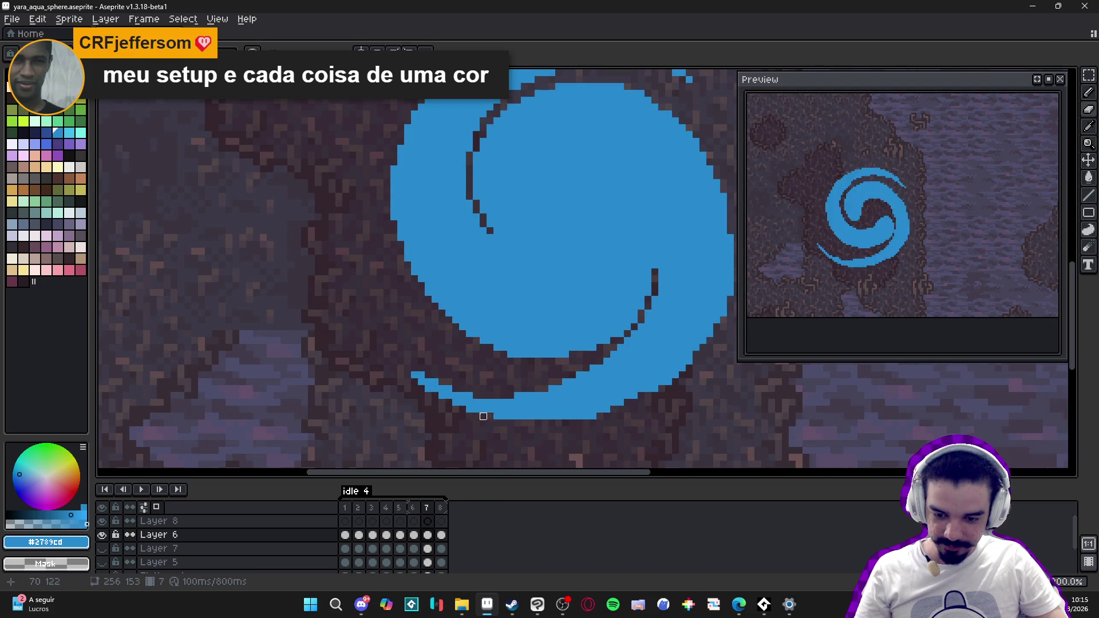
scroll(469, 409, "down", 1)
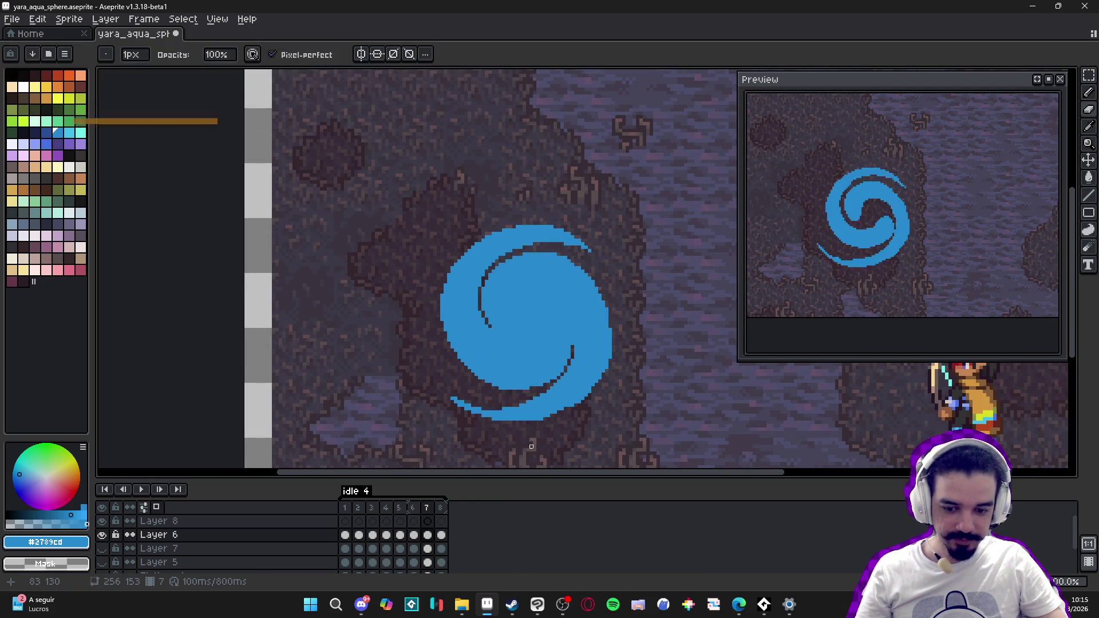
left_click_drag(594, 370, 585, 376)
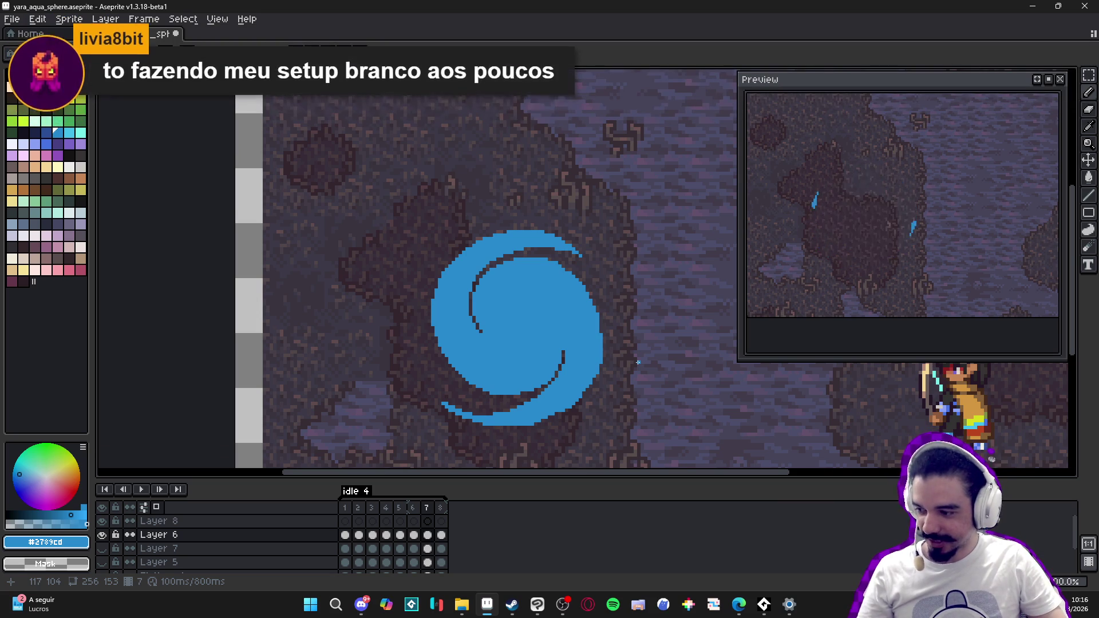
Step: Try selecting a short strip near the swirl's bottom, then return to the Pencil
scroll(527, 427, "up", 2)
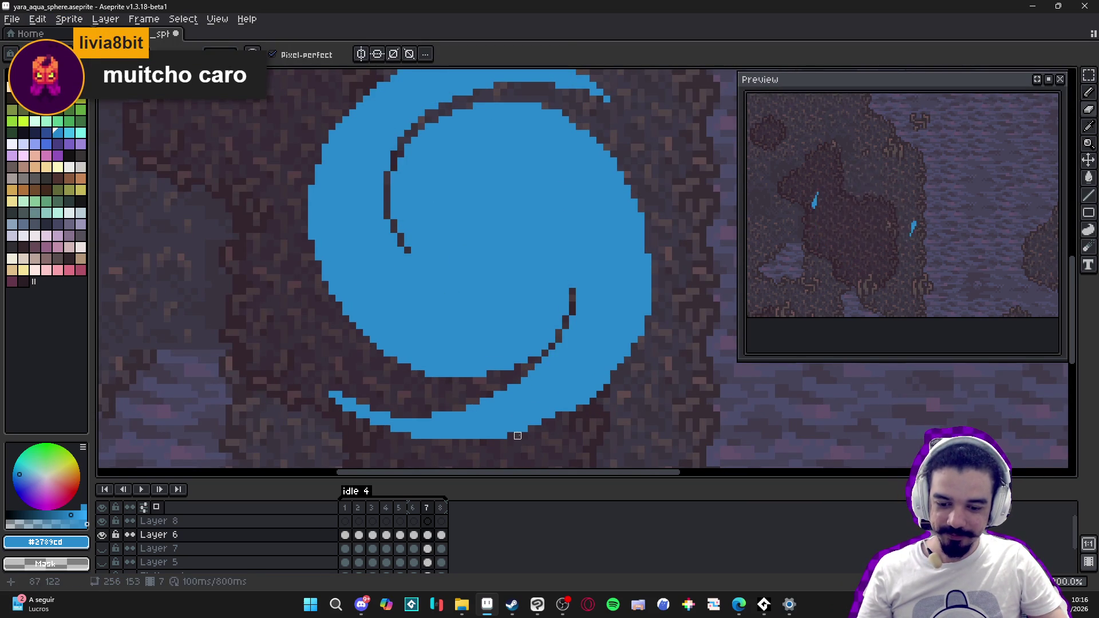
key("m")
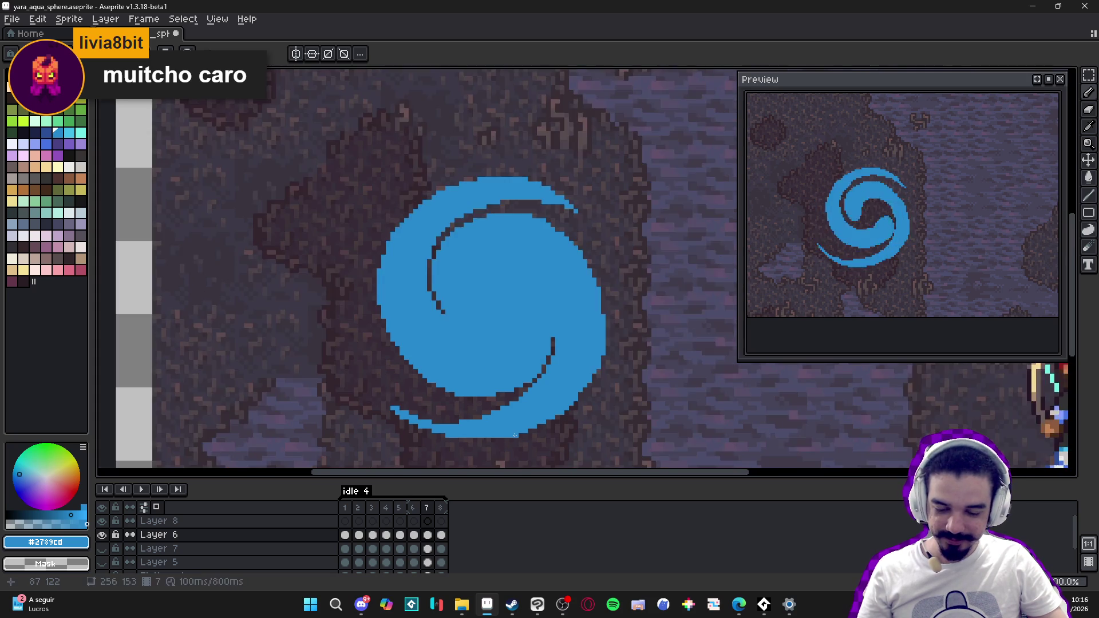
left_click_drag(514, 438, 471, 441)
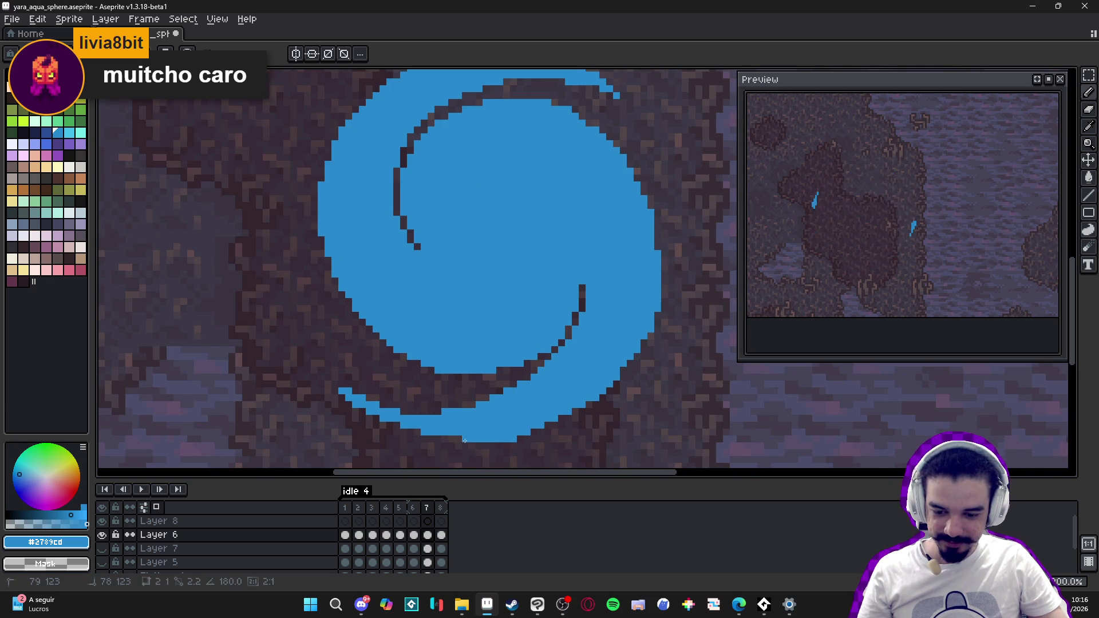
scroll(471, 441, "down", 3)
scroll(456, 440, "up", 3)
key("b")
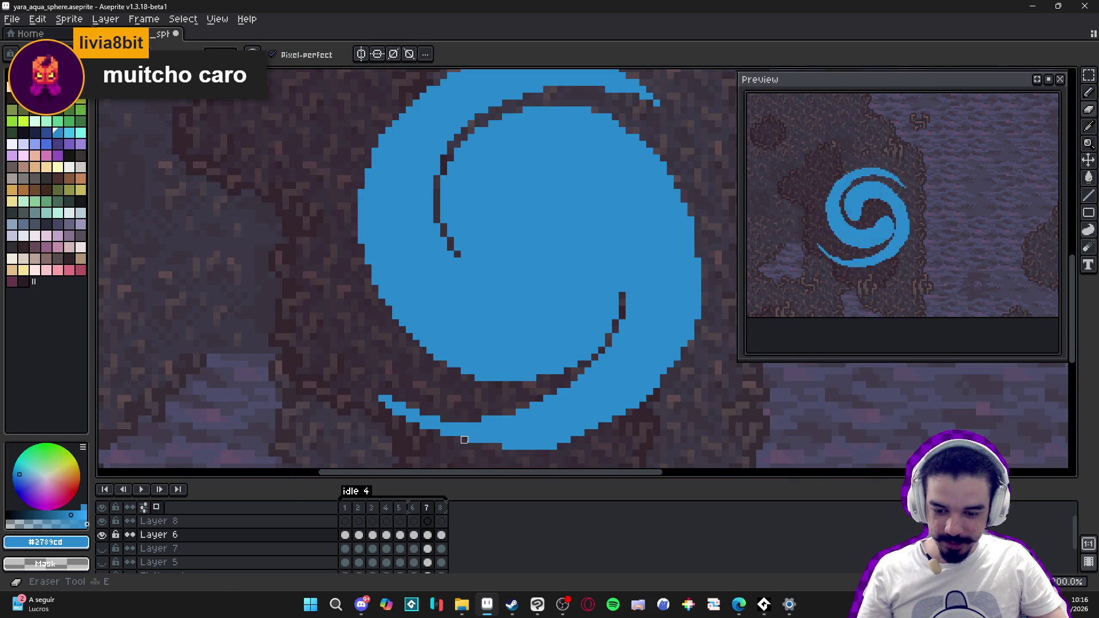
scroll(430, 446, "down", 2)
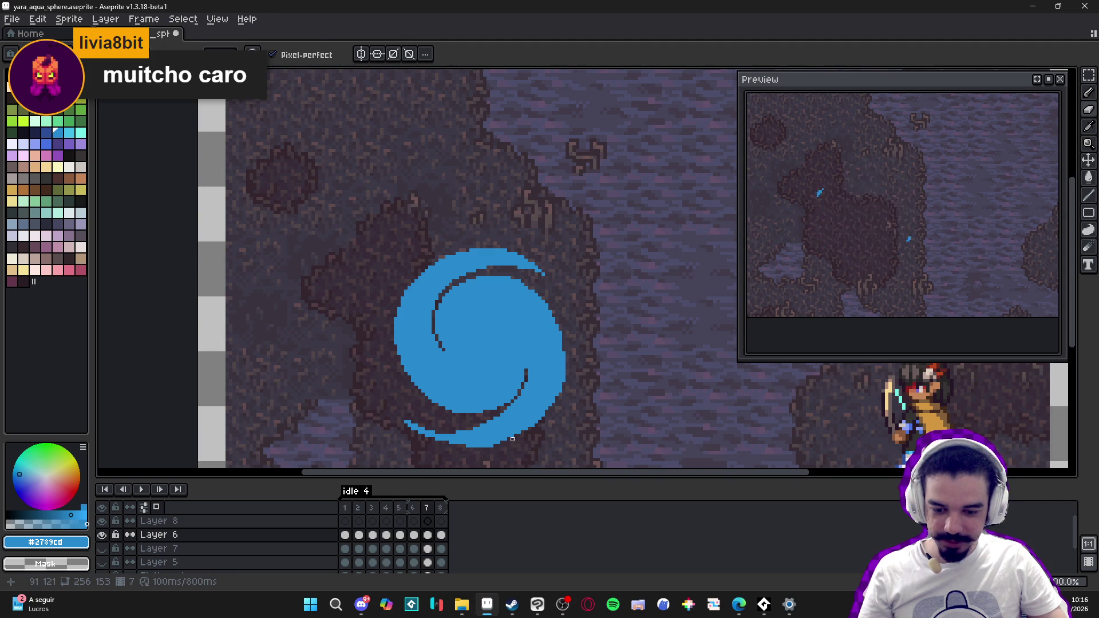
scroll(512, 443, "up", 2)
key("m")
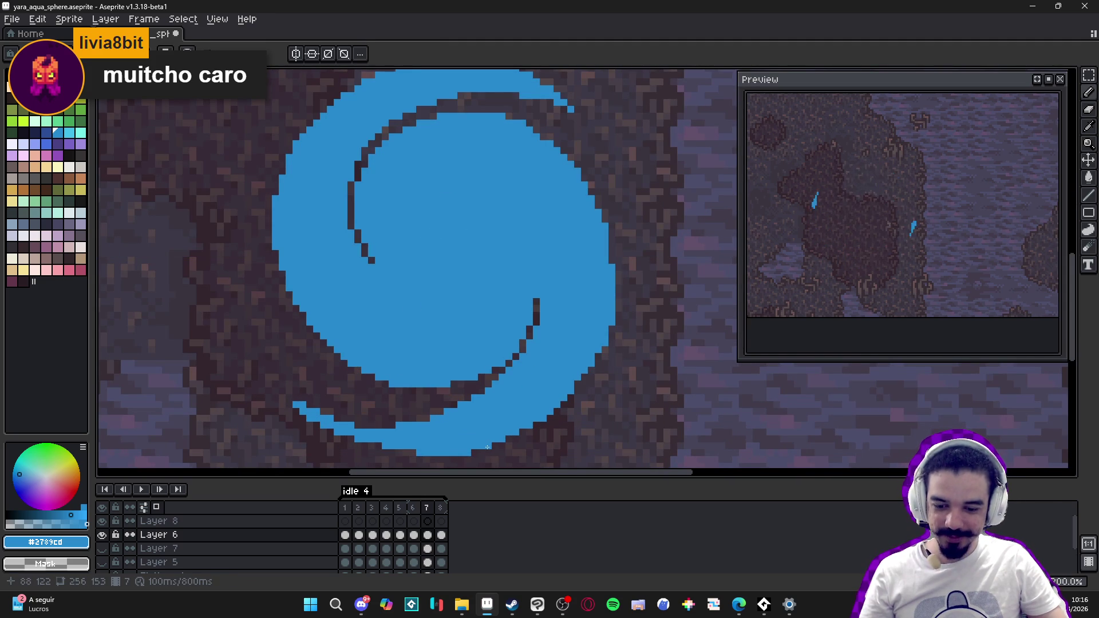
scroll(490, 447, "down", 2)
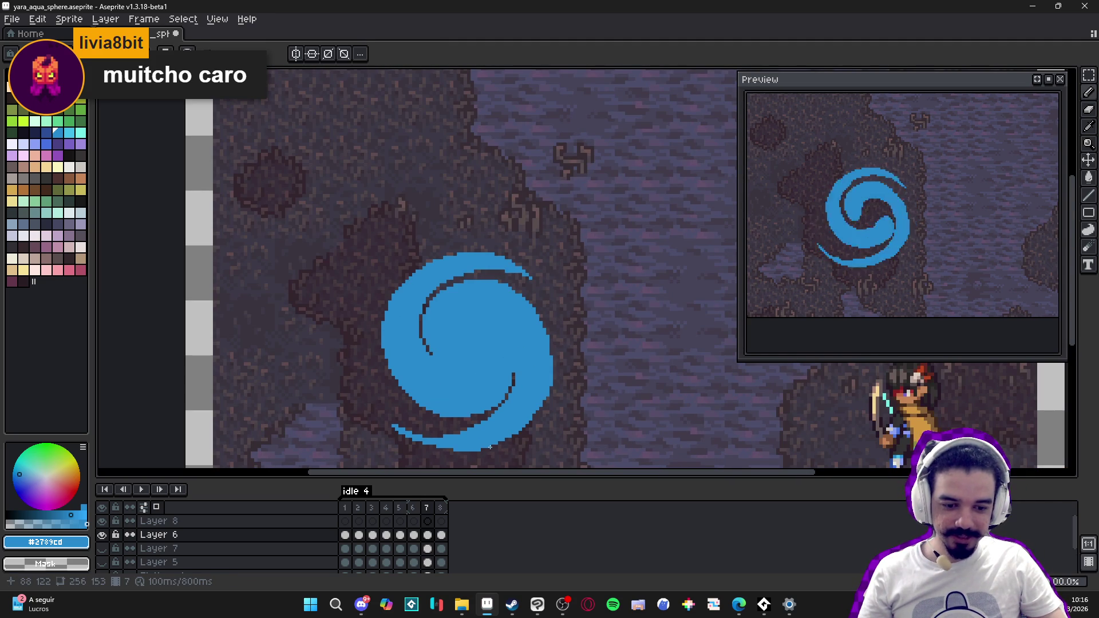
scroll(489, 447, "up", 2)
key("b")
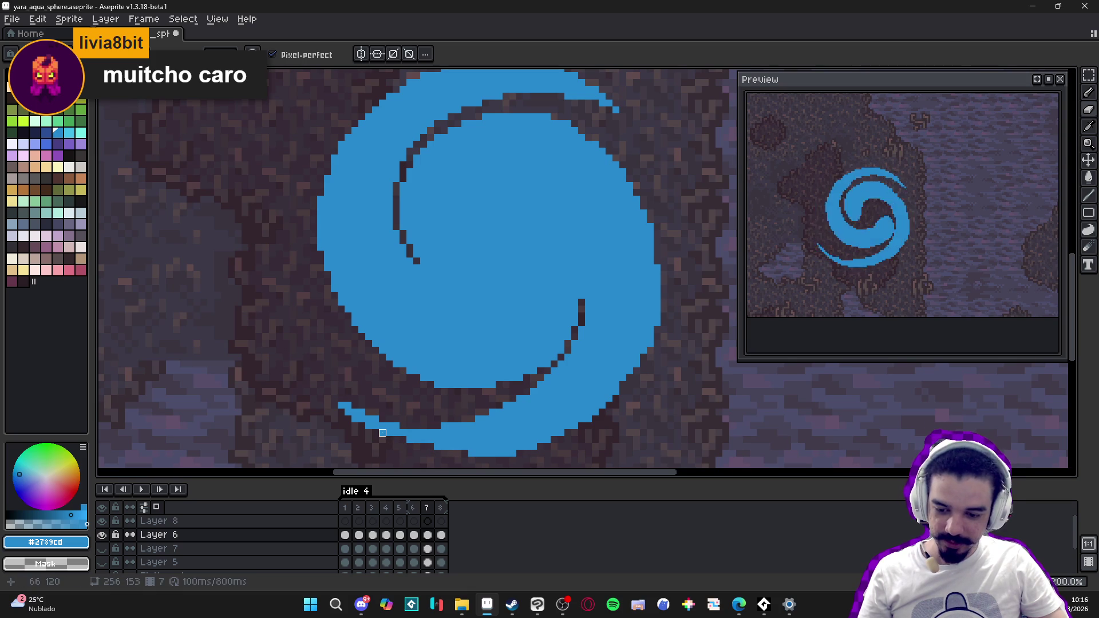
Step: Erase the tail pixels at the swirl's lower-left end
right_click(341, 405)
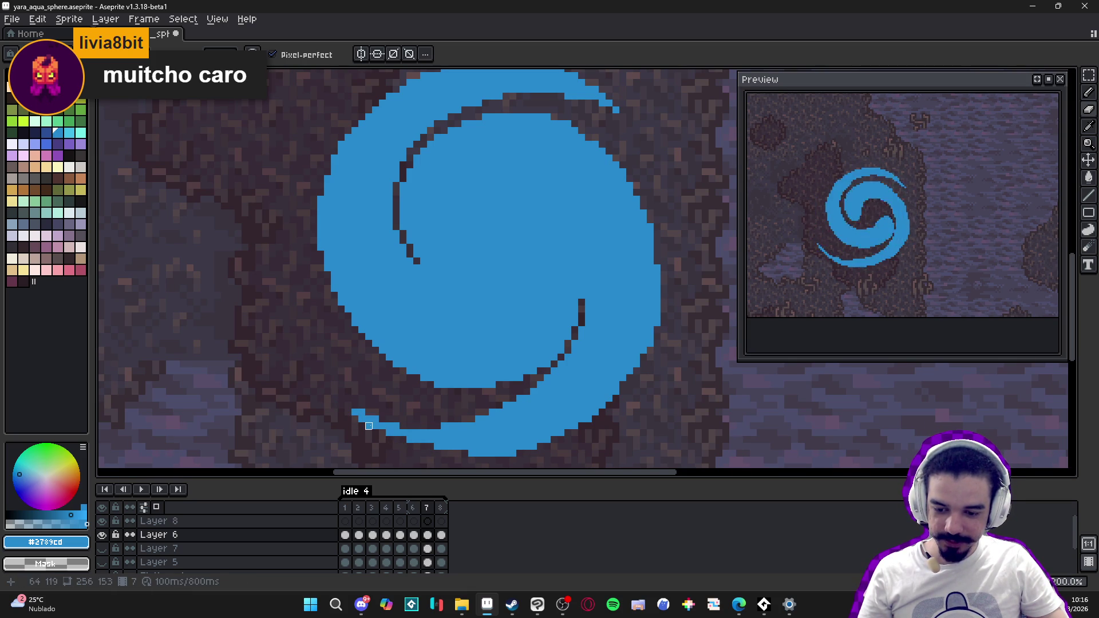
scroll(410, 448, "down", 2)
scroll(380, 437, "up", 3)
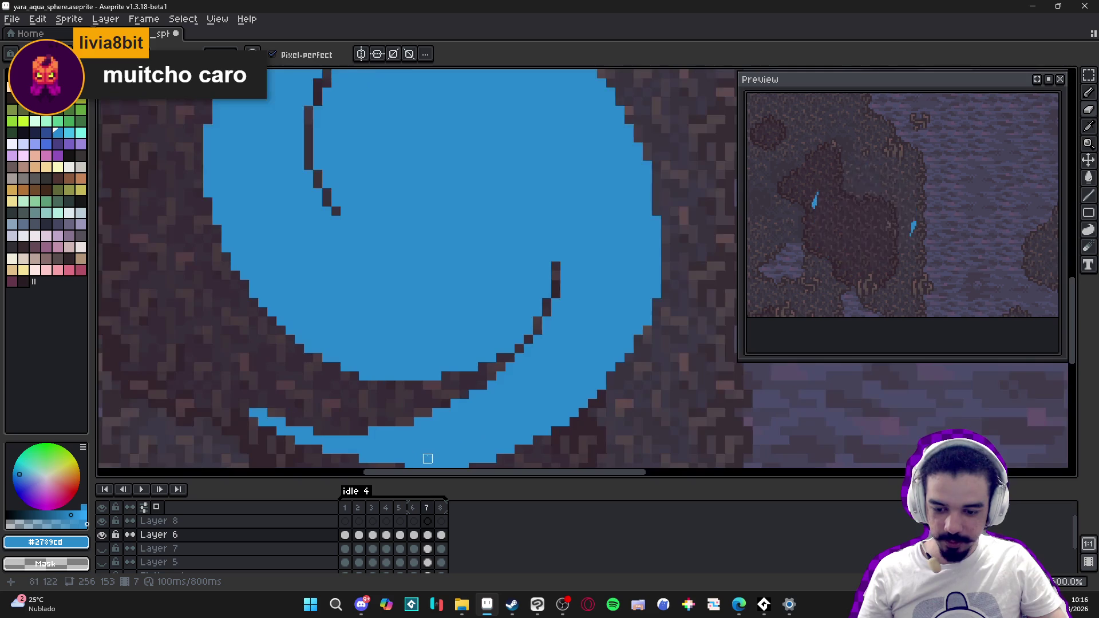
left_click_drag(427, 459, 459, 398)
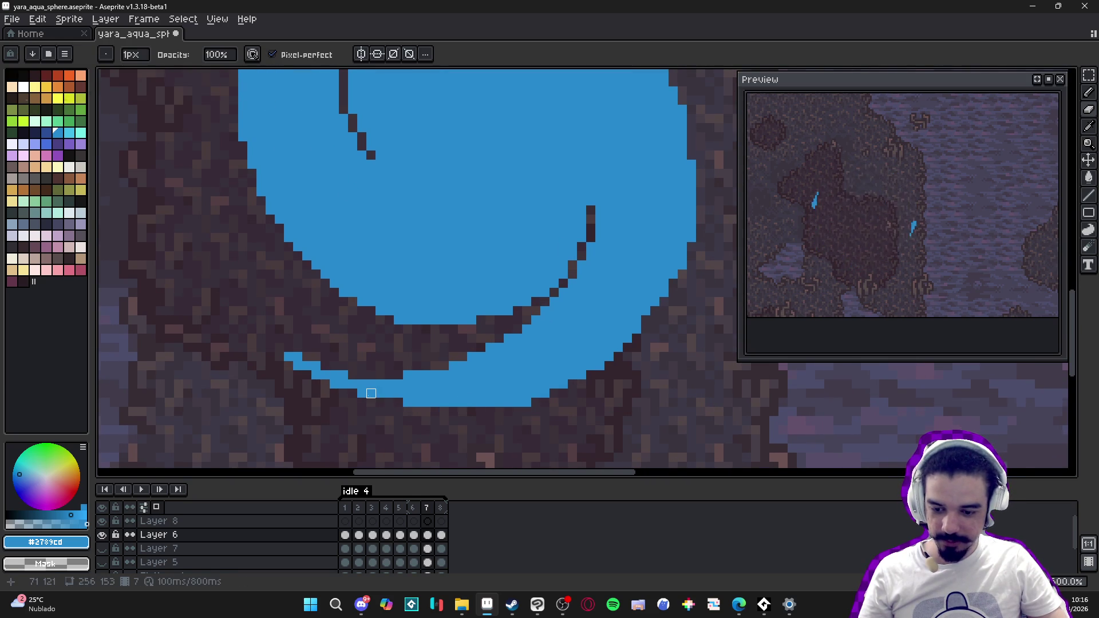
left_click(362, 393)
Step: Erase more blue pixels along the tail's lower-left edge
left_click(316, 375)
left_click(297, 366)
left_click(288, 357)
Step: Compare frame 7 with frame 6 and the solid-circle frame 8, then return to frame 7
scroll(289, 357, "down", 3)
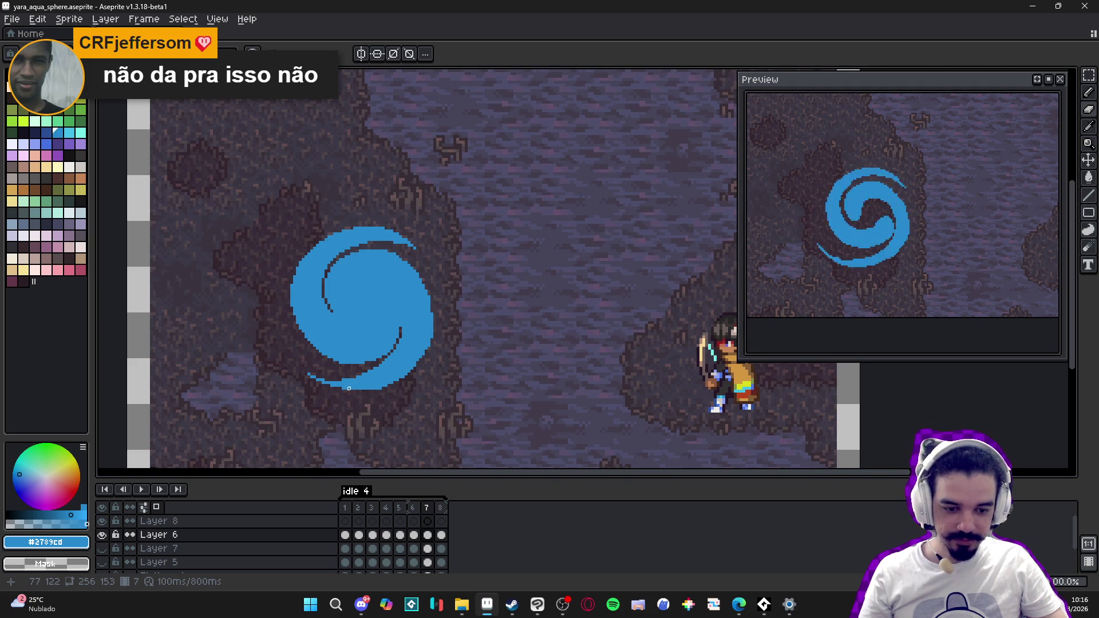
left_click(413, 508)
left_click(436, 509)
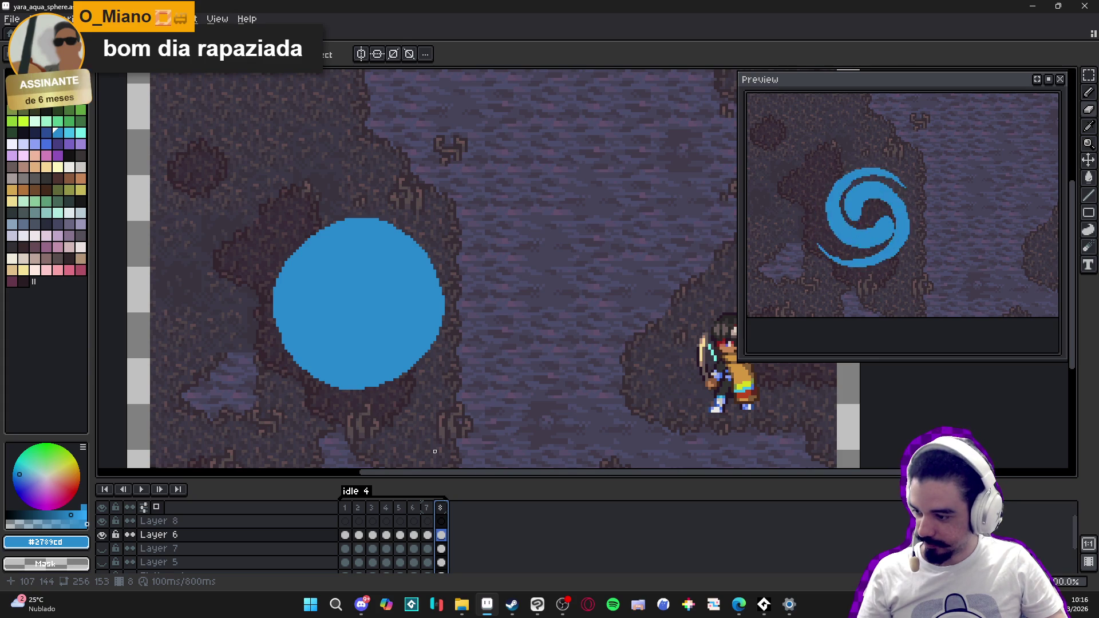
key("comma")
scroll(506, 341, "up", 1)
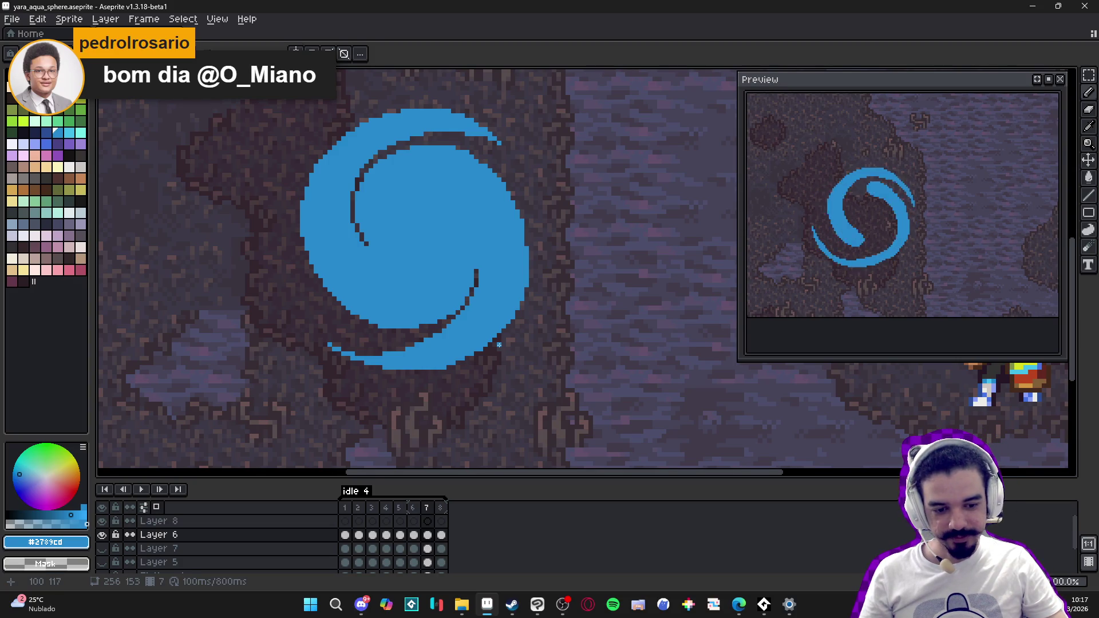
Step: Paint over the dark inner line on frame 7, shortening it and recolouring stray pixels blue
left_click(413, 508)
left_click(427, 508)
scroll(466, 293, "up", 2)
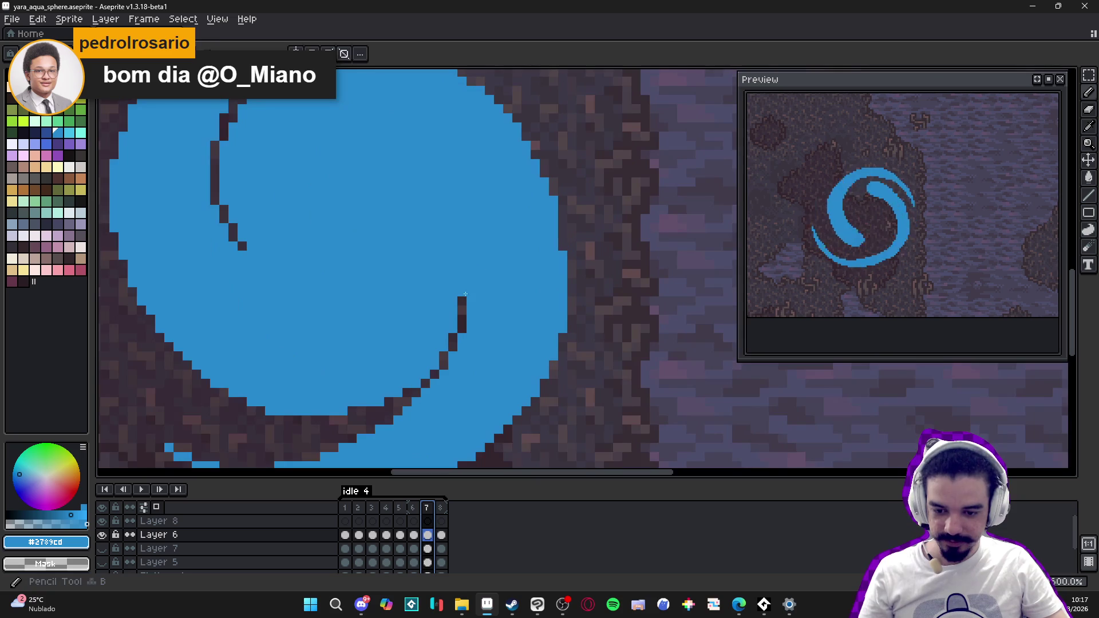
left_click_drag(465, 293, 460, 335)
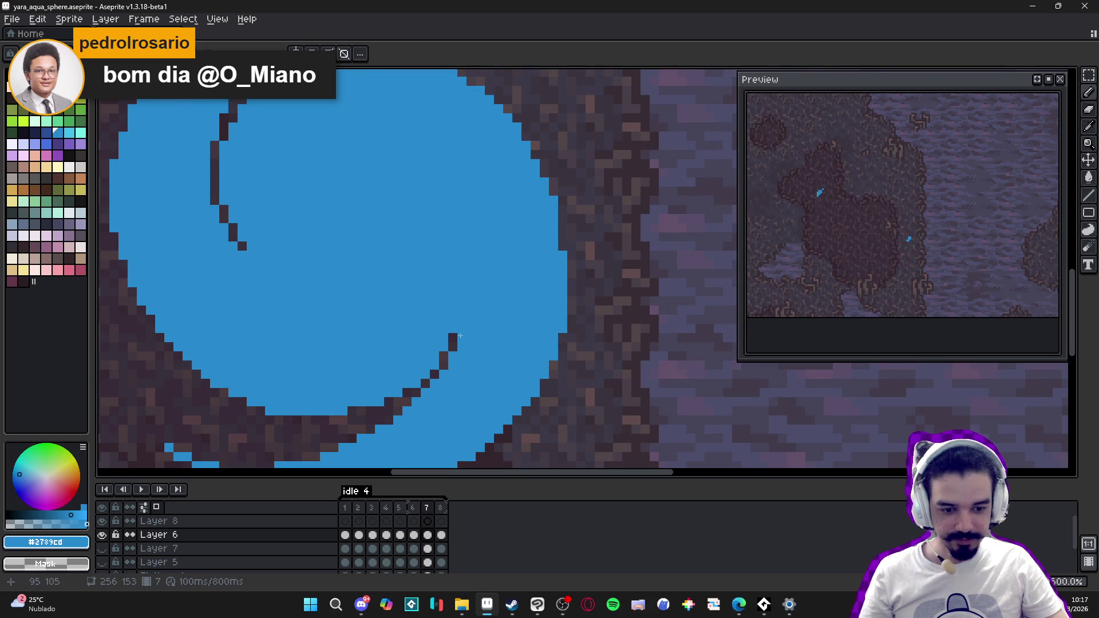
scroll(459, 336, "down", 2)
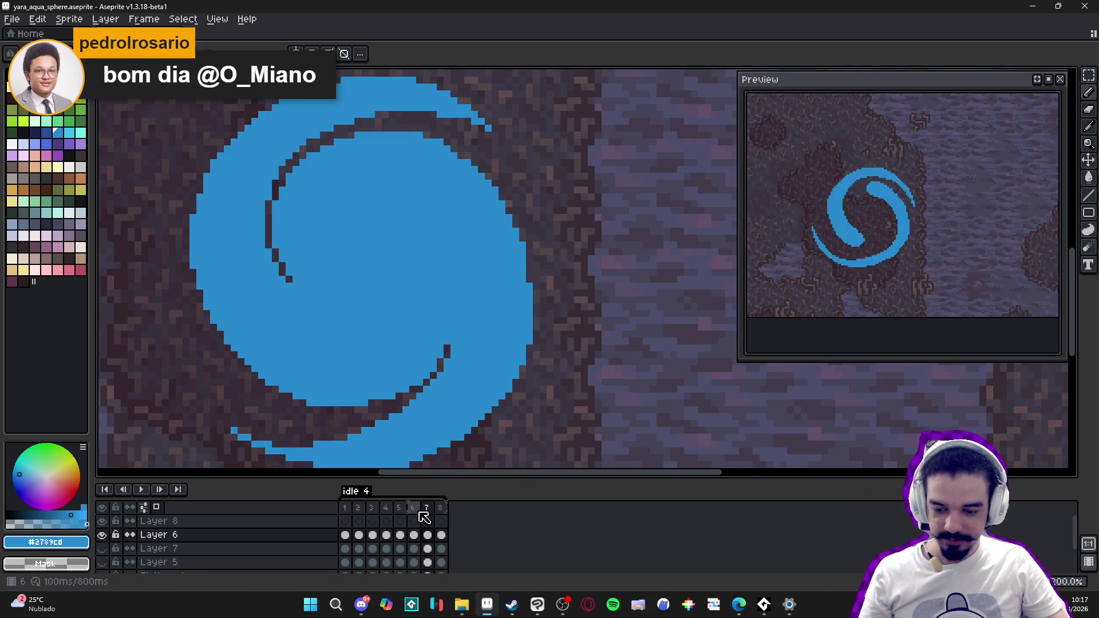
left_click(415, 509)
left_click(427, 508)
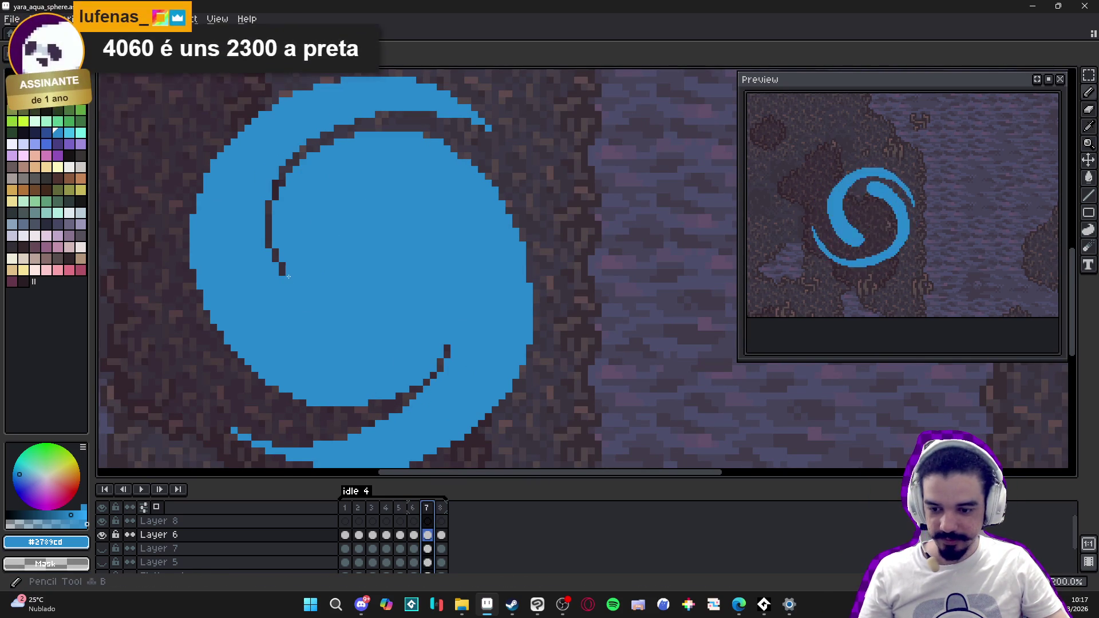
left_click(284, 267)
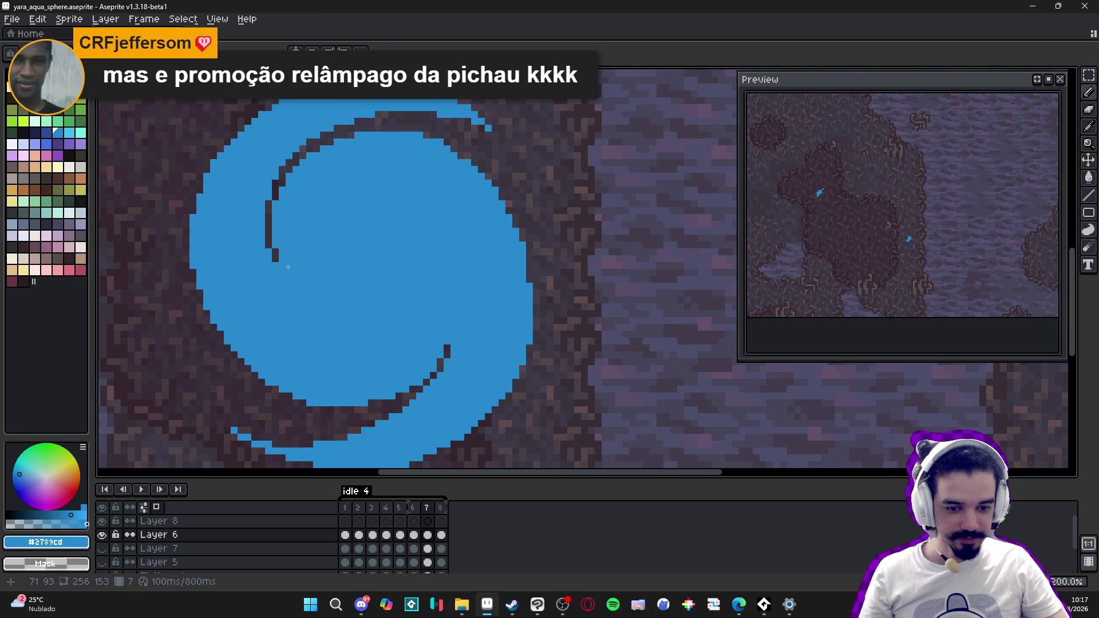
left_click(275, 255)
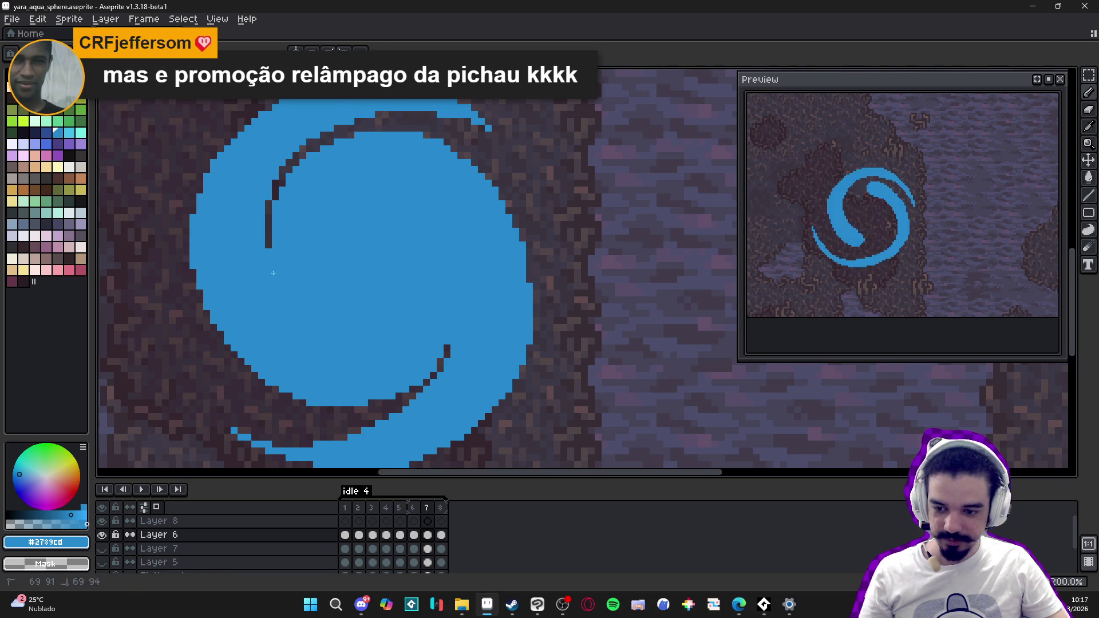
left_click_drag(272, 284, 368, 275)
Step: Save the aqua sphere file and flip between frames 6 and 7 to compare
key("ctrl+s")
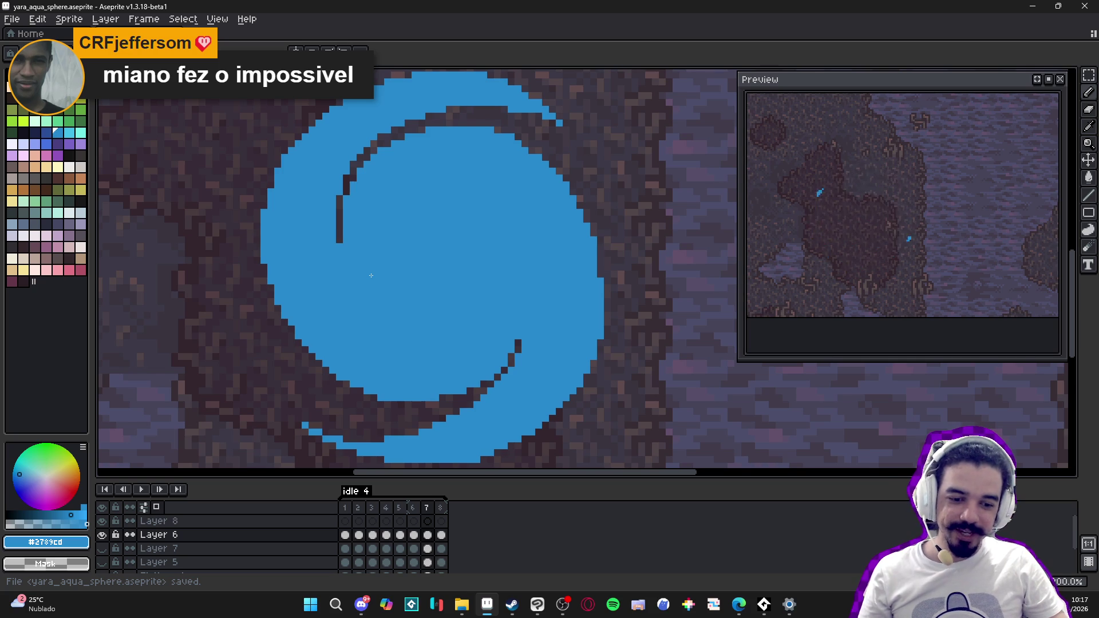
scroll(370, 276, "down", 2)
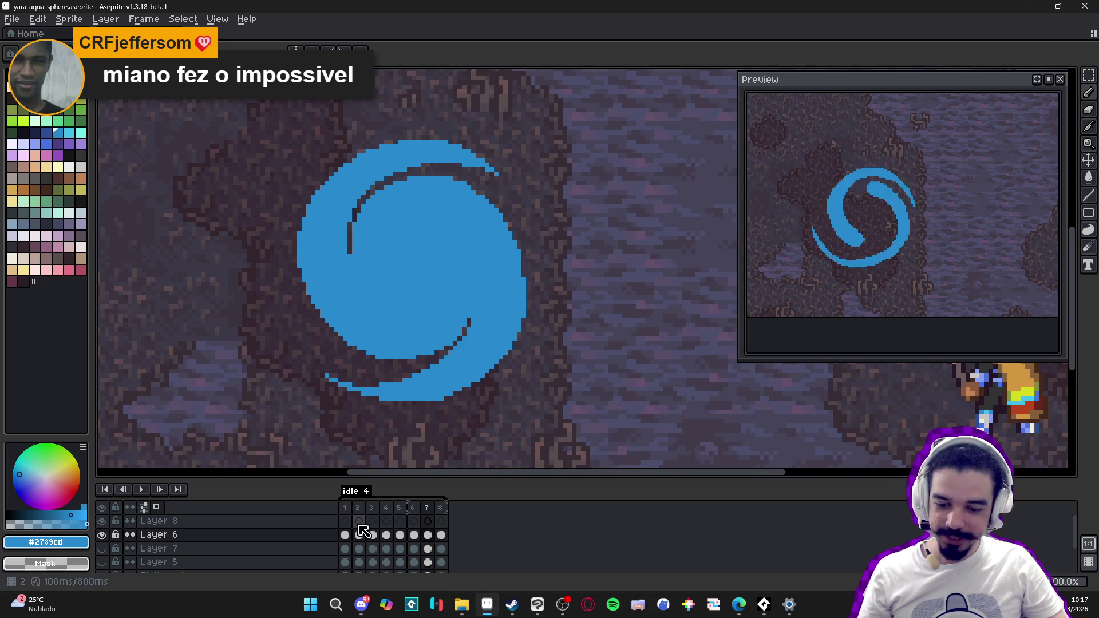
left_click(414, 508)
left_click(426, 507)
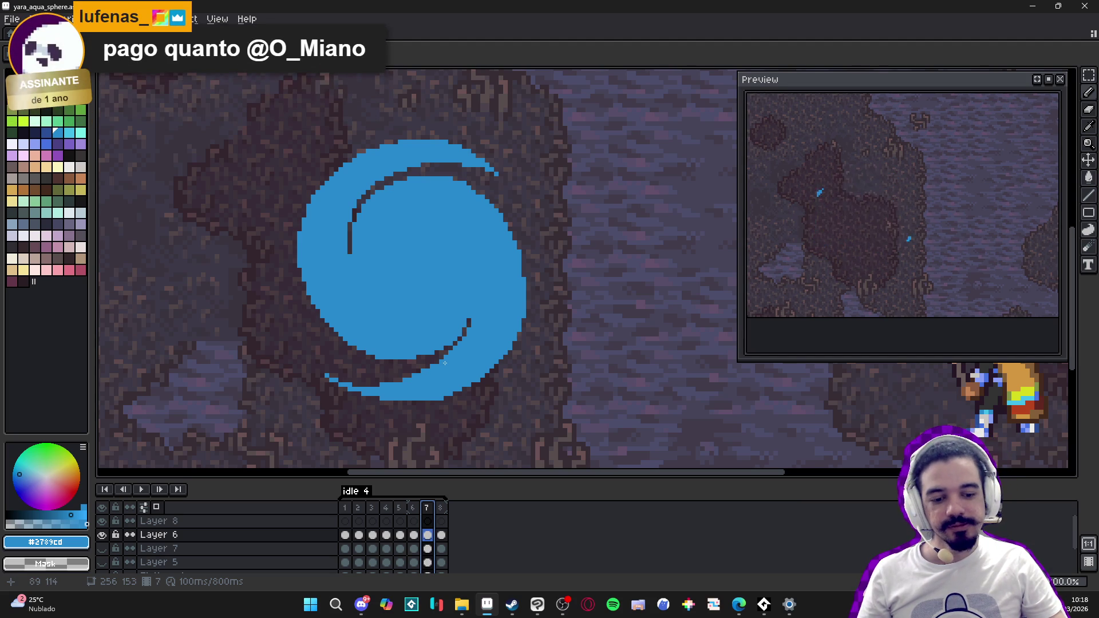
left_click(413, 508)
left_click(429, 508)
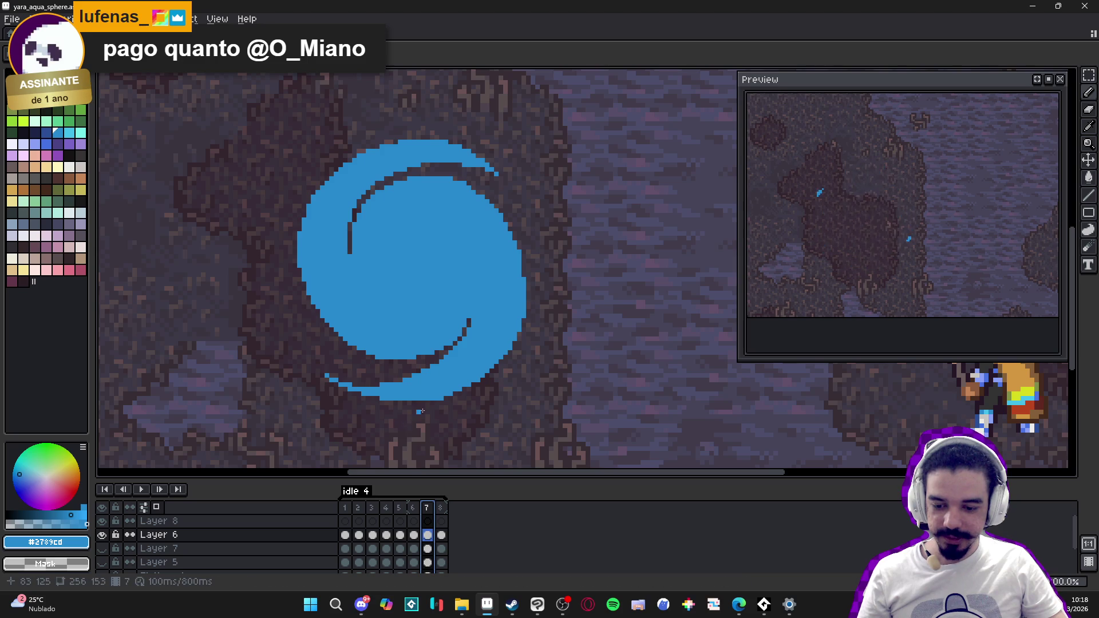
scroll(443, 399, "up", 1)
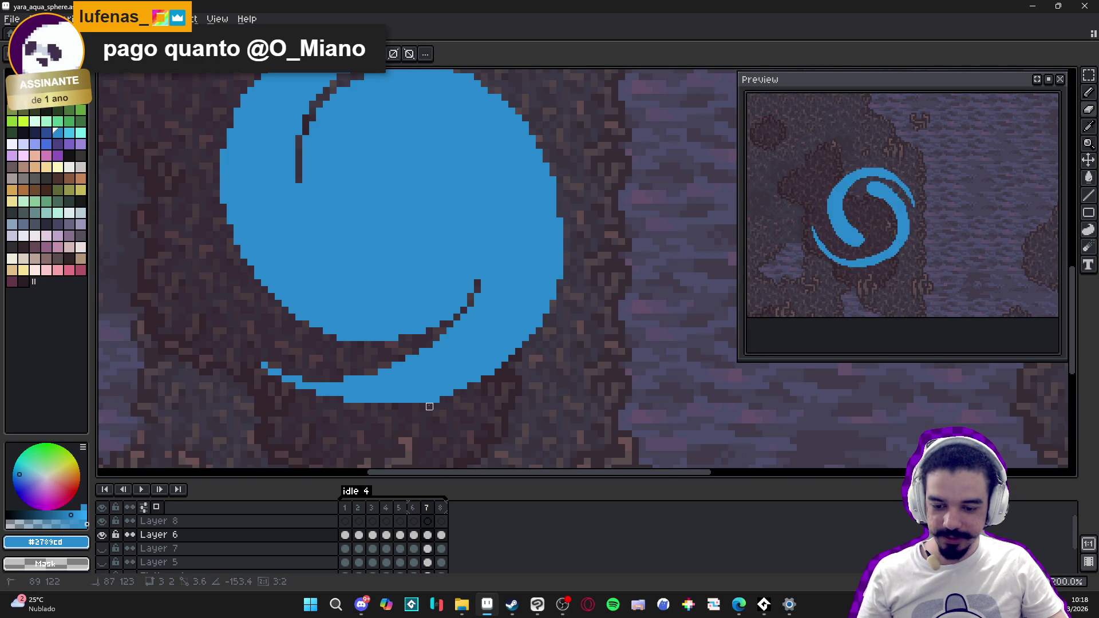
scroll(449, 393, "down", 2)
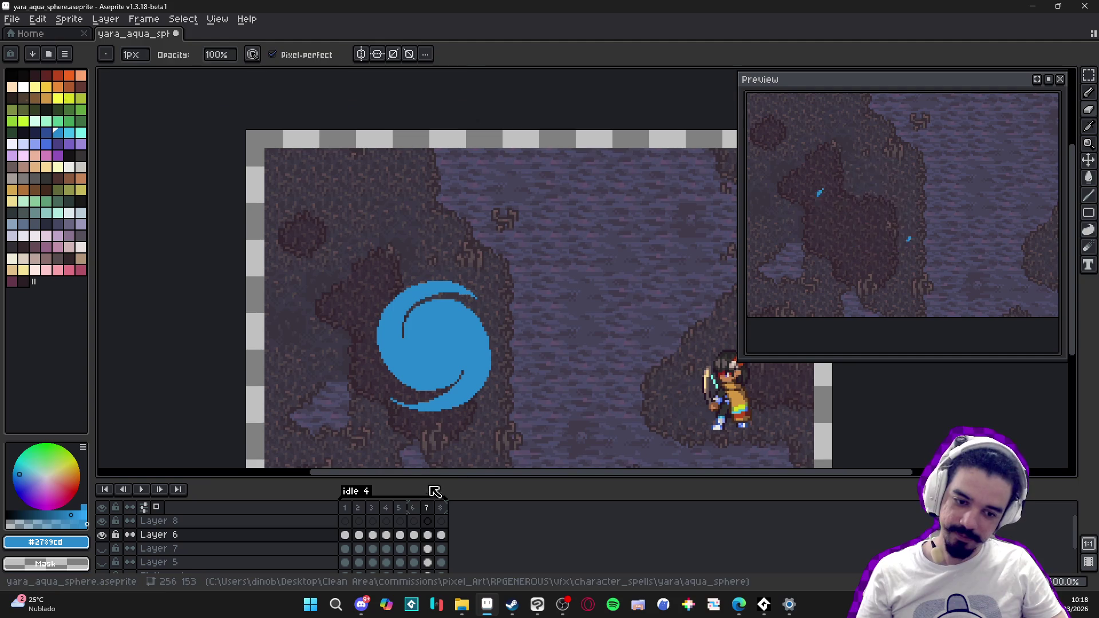
Step: Compare the swirl on frames 6 and 7, then save the file again
left_click(416, 508)
left_click(427, 508)
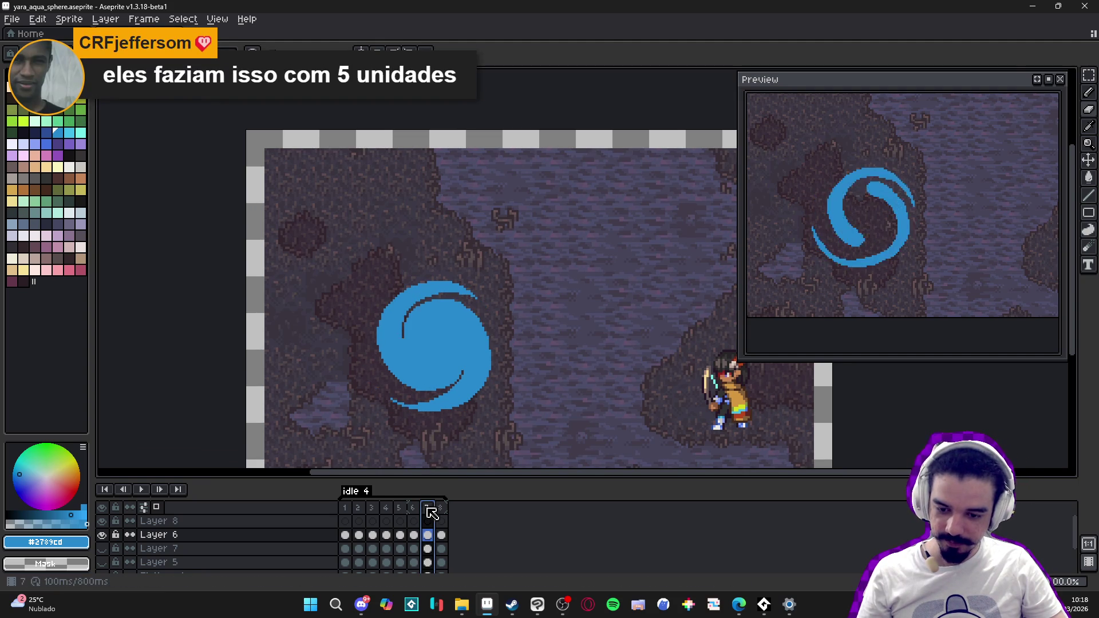
scroll(459, 296, "up", 2)
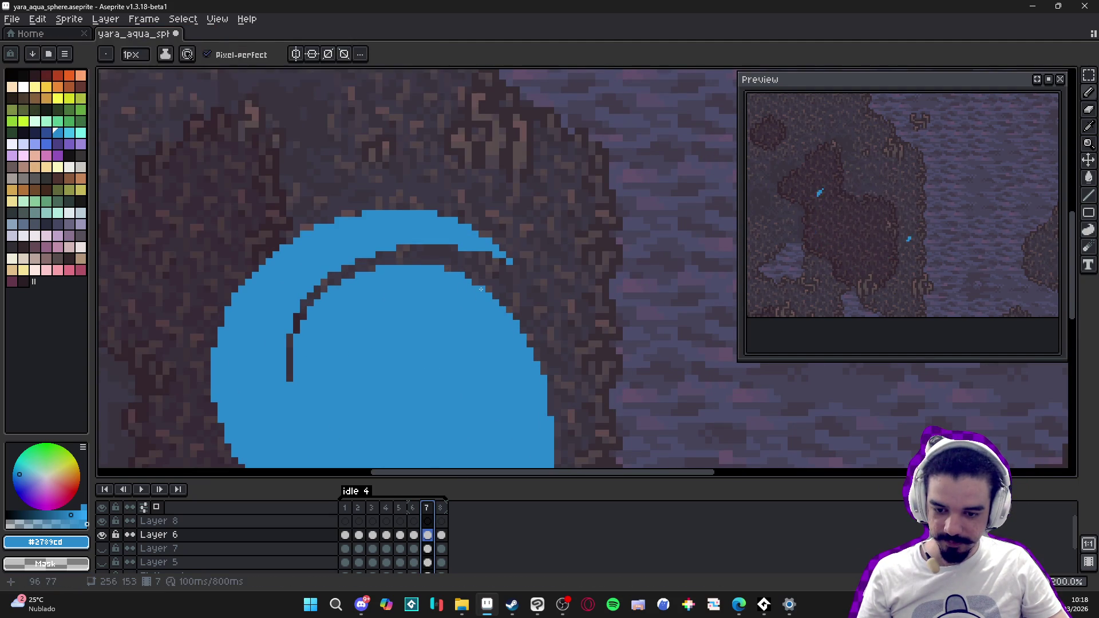
scroll(483, 307, "down", 1)
left_click_drag(483, 308, 539, 315)
key("ctrl+s")
scroll(508, 326, "down", 1)
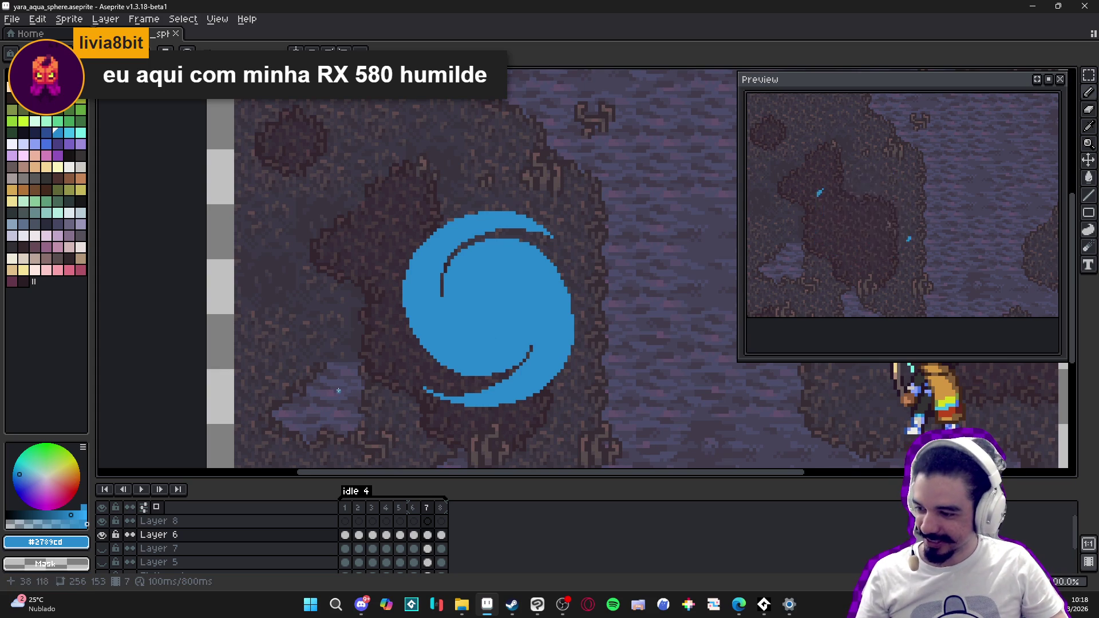
Step: Launch the Calculadora app from Windows search, then return to the editor
left_click(336, 604)
type("calculadora")
left_click(455, 292)
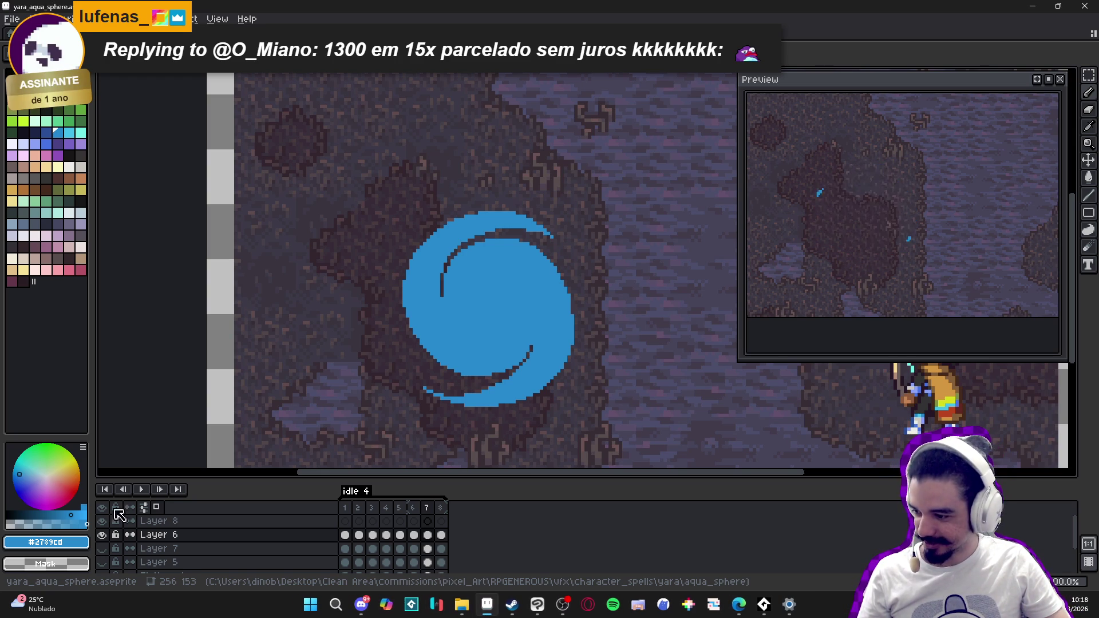
left_click_drag(553, 338, 580, 335)
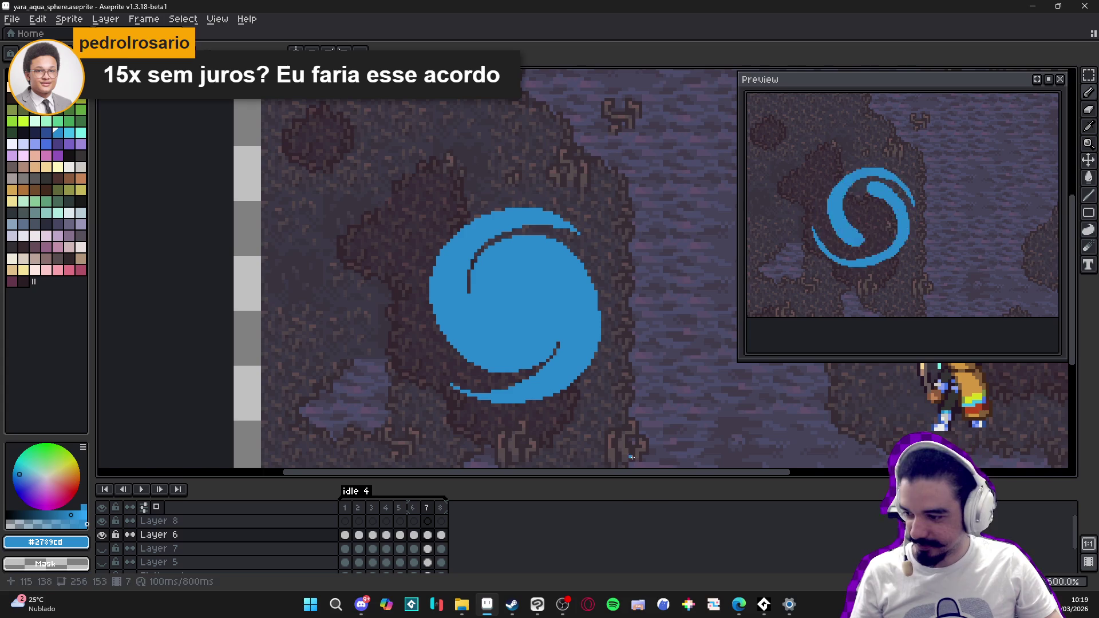
left_click(558, 609)
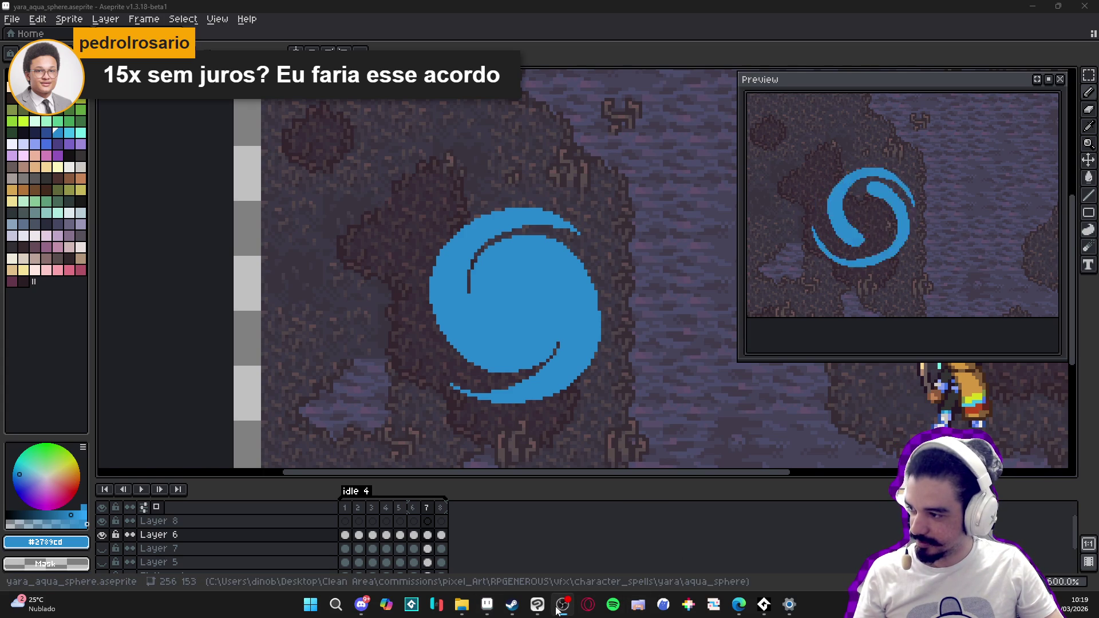
Step: Show Layer 8's frame 1, then frame 3, and zoom in on its blue strokes
left_click(345, 520)
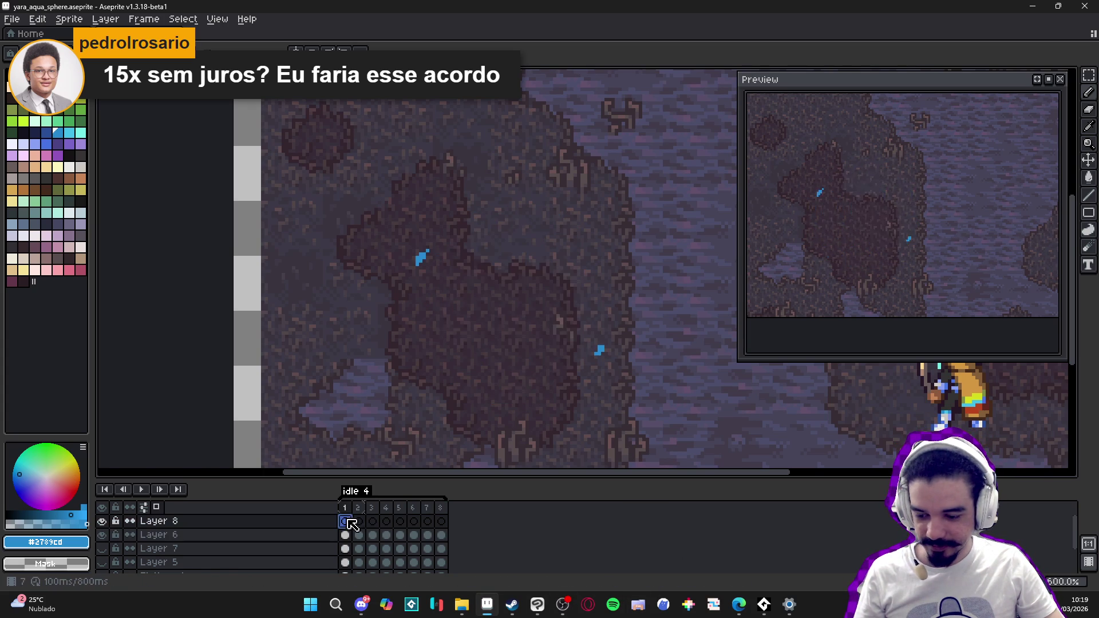
left_click(372, 521)
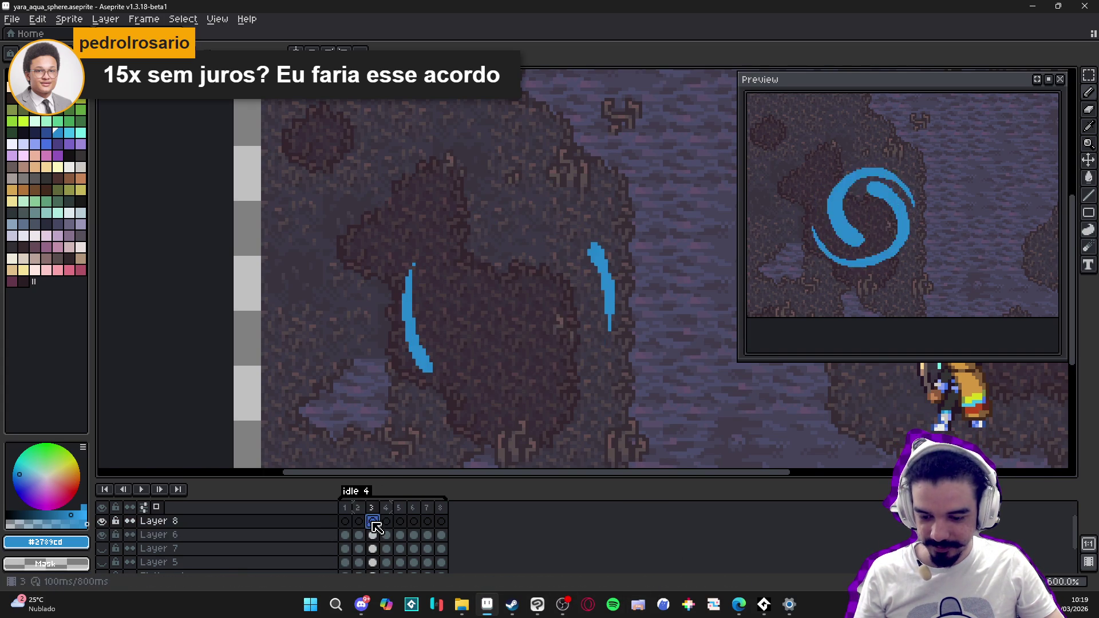
scroll(423, 337, "up", 3)
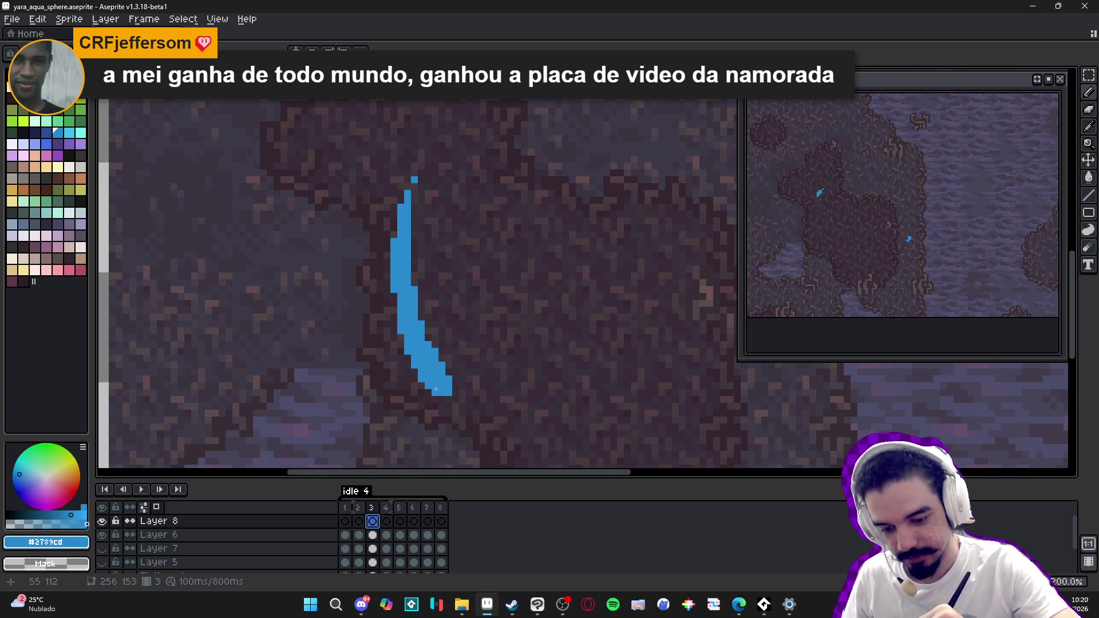
Step: Widen the left stroke's lower edge and add a short pixel column joined to its right side
mouse_move(407, 366)
left_mouse_down()
mouse_move(389, 343)
mouse_move(399, 339)
left_mouse_up()
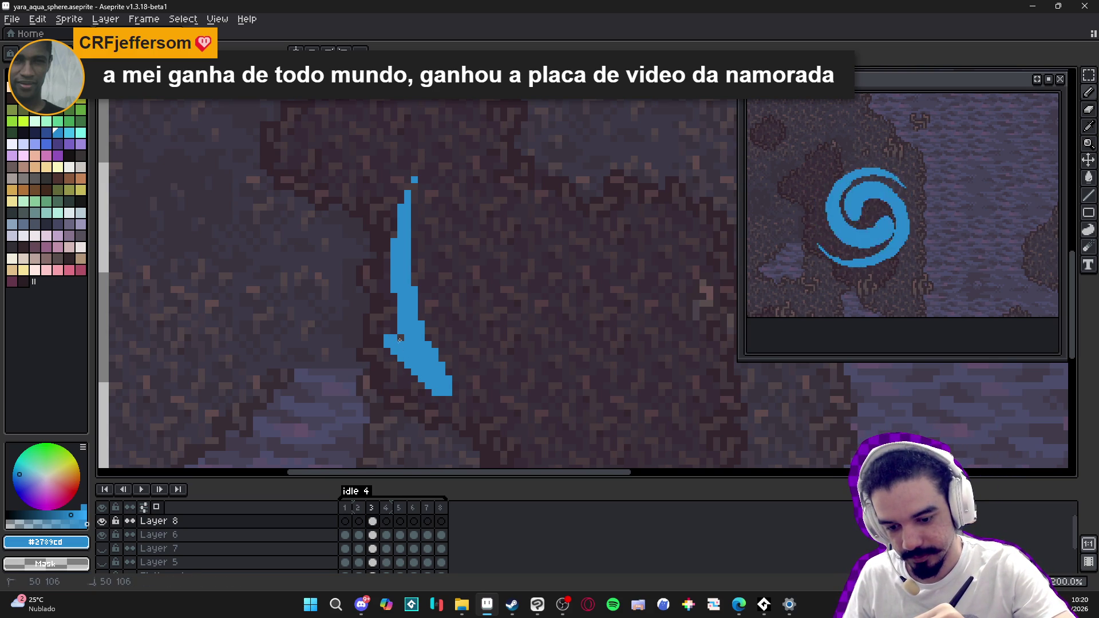
left_click(439, 348)
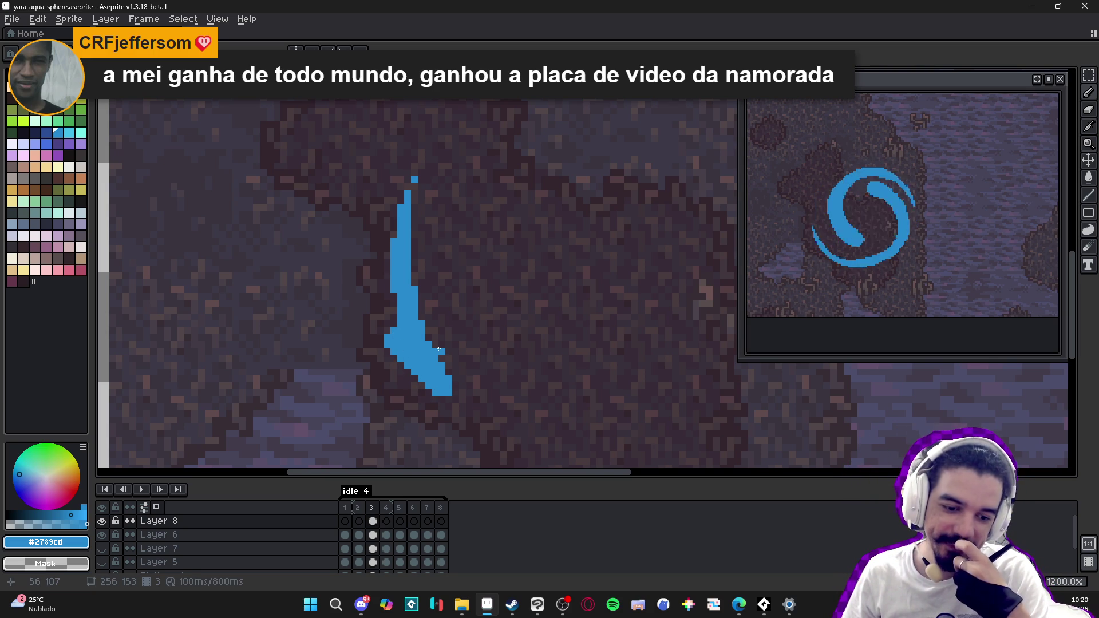
left_click(432, 314)
left_click_drag(432, 314, 442, 351)
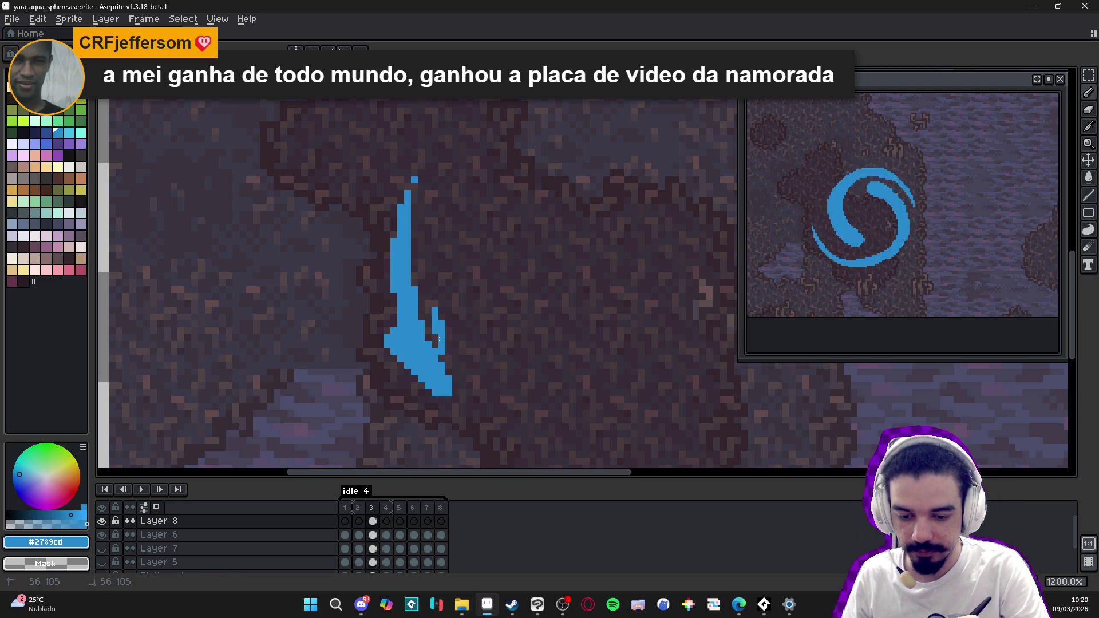
left_click(431, 319)
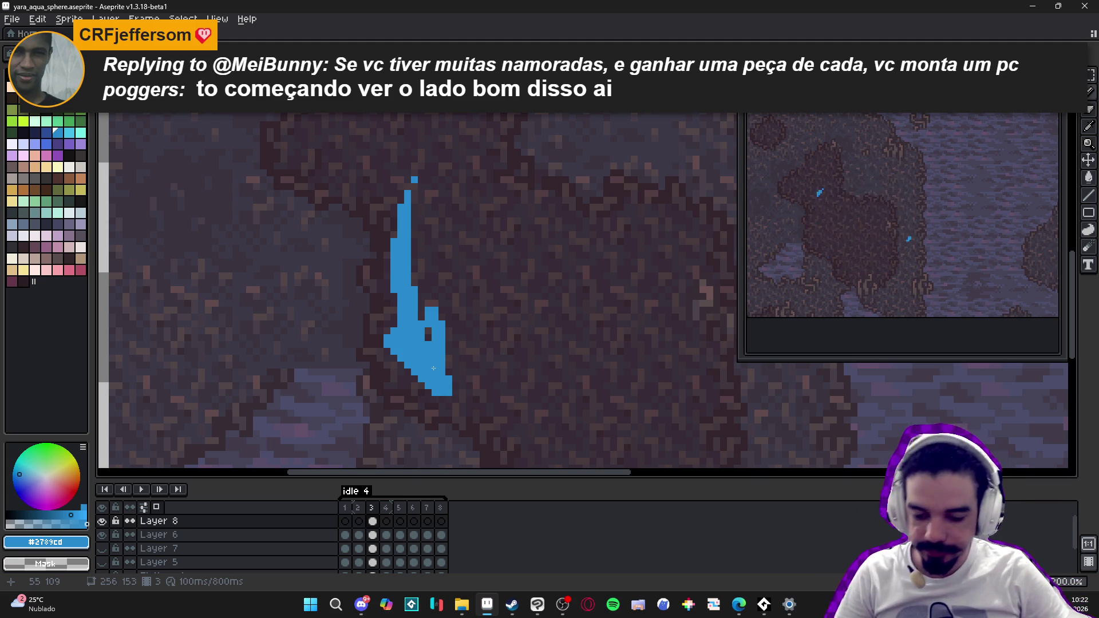
Step: Zoom out and add a small hook to the left side of the right-hand stroke
scroll(482, 388, "down", 3)
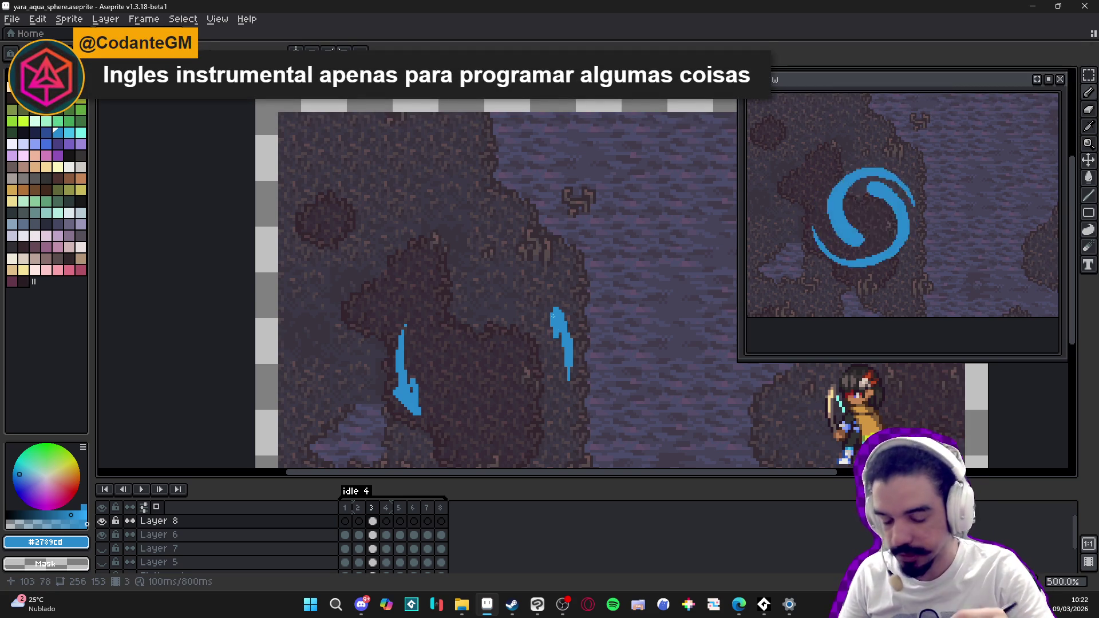
left_click_drag(573, 342, 574, 339)
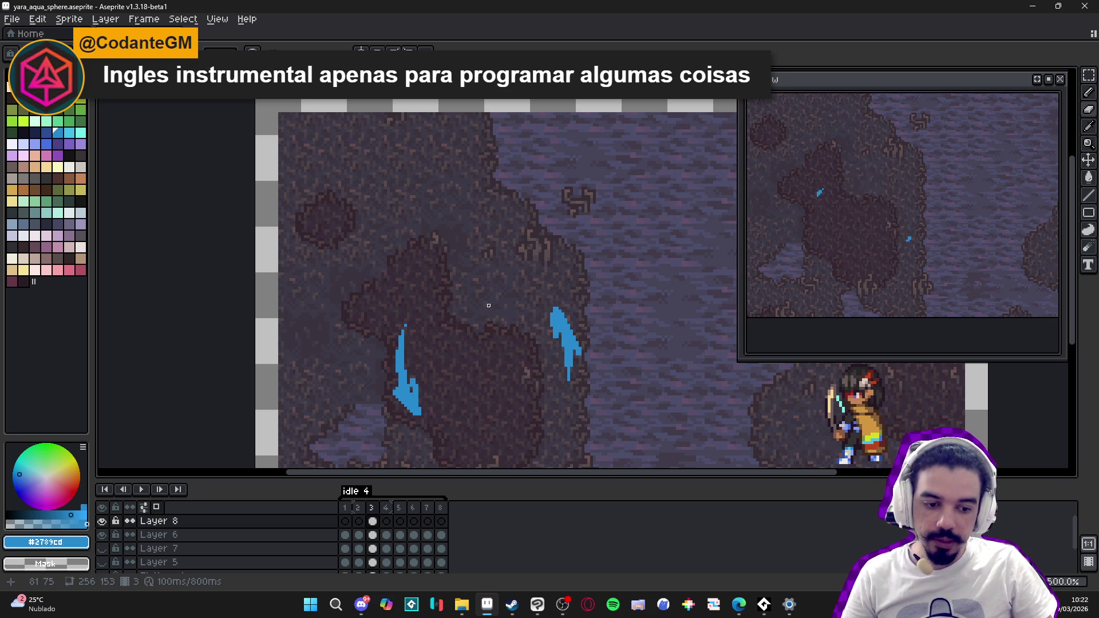
Step: Move to Layer 8's frame 4 for the two swirl arcs, then bring Steam forward
left_click(386, 522)
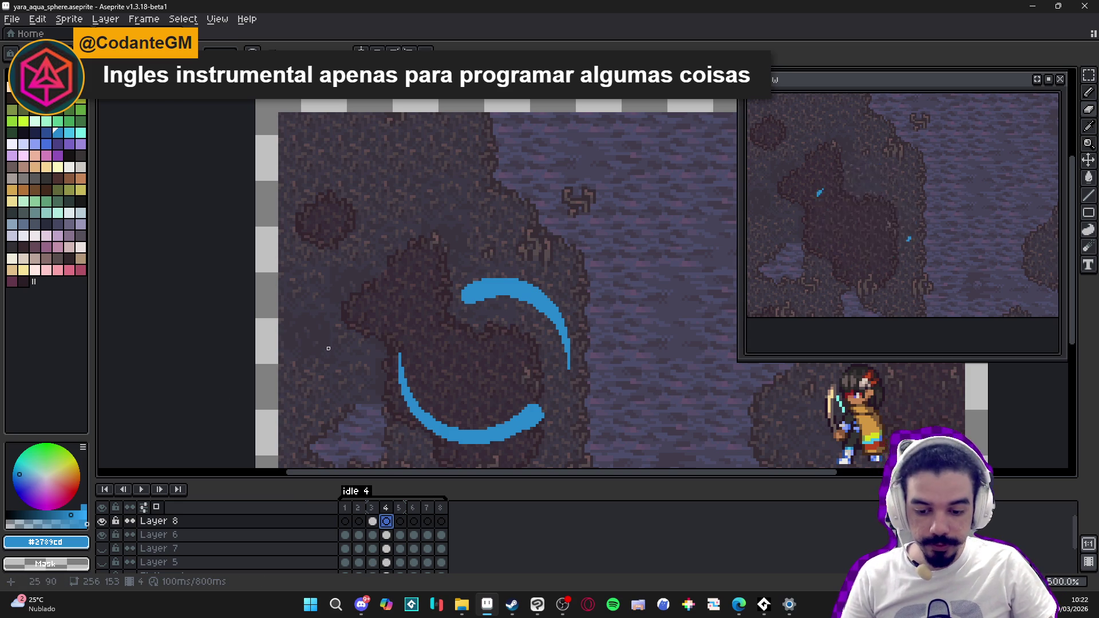
scroll(332, 368, "down", 1)
left_click_drag(333, 368, 284, 316)
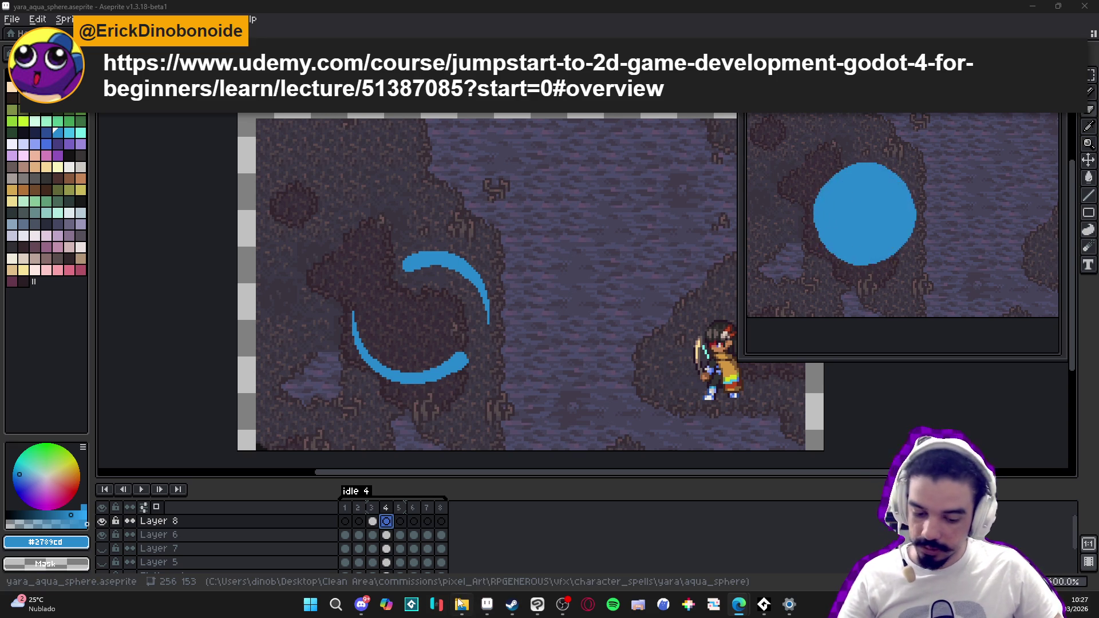
left_click(511, 605)
Step: Search the Steam library for 'game' and launch GameMaker, then return to the desktop windows
left_click(377, 117)
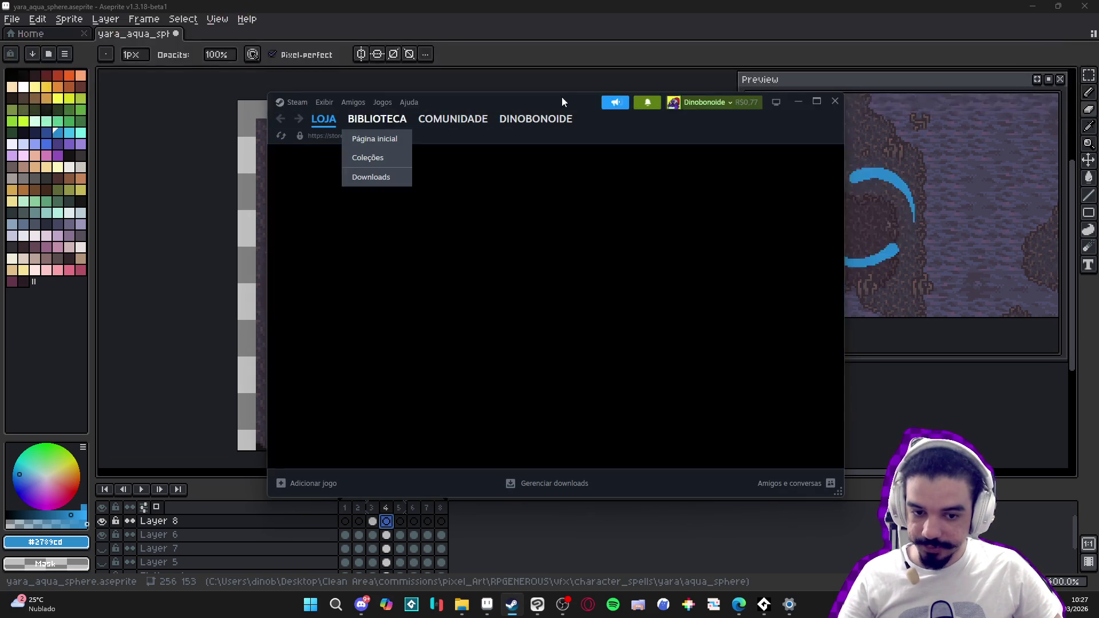
type("game")
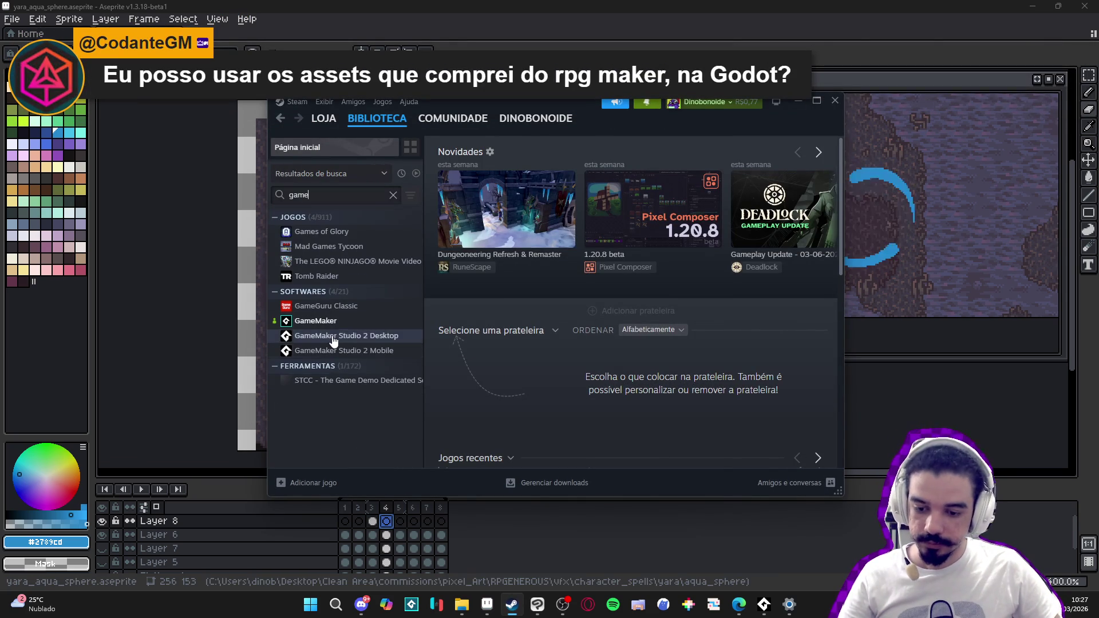
left_click(315, 320)
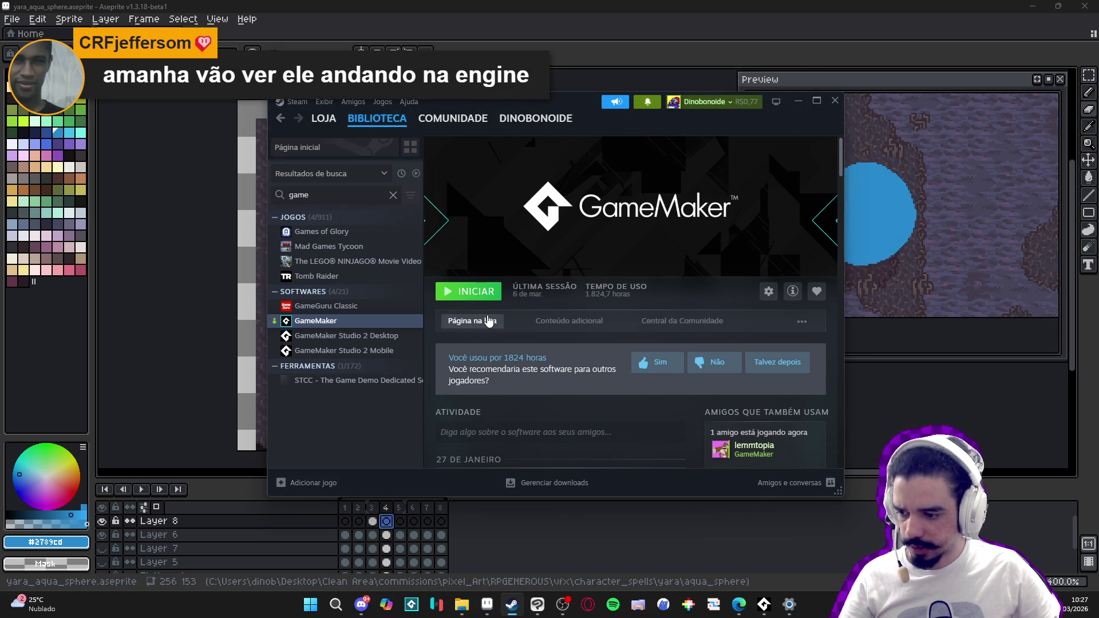
left_click(474, 293)
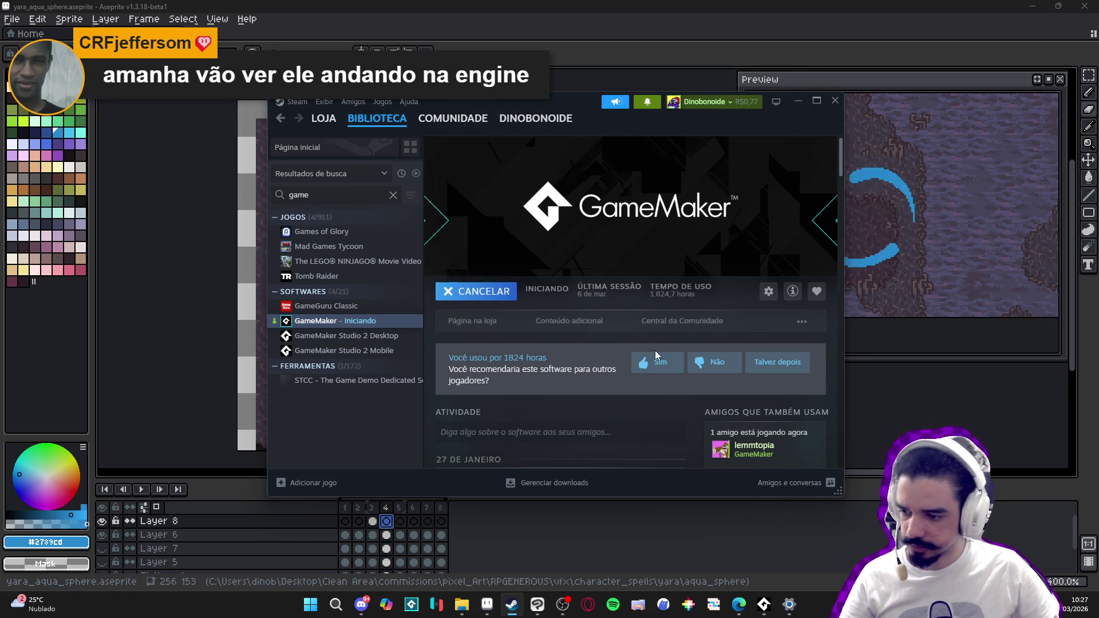
left_click(798, 103)
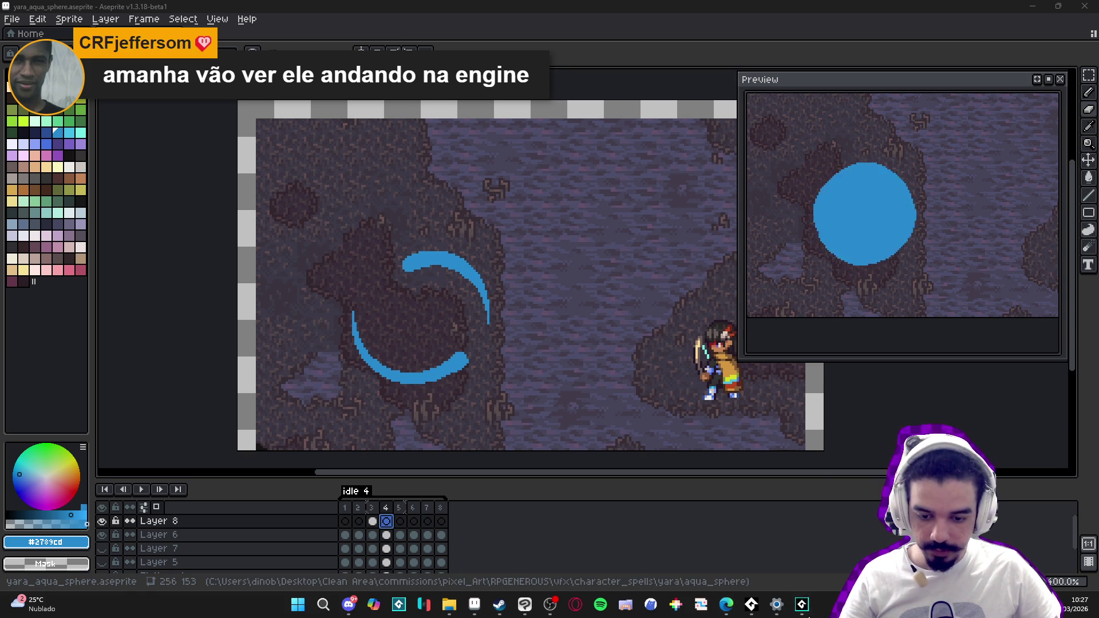
left_click(811, 605)
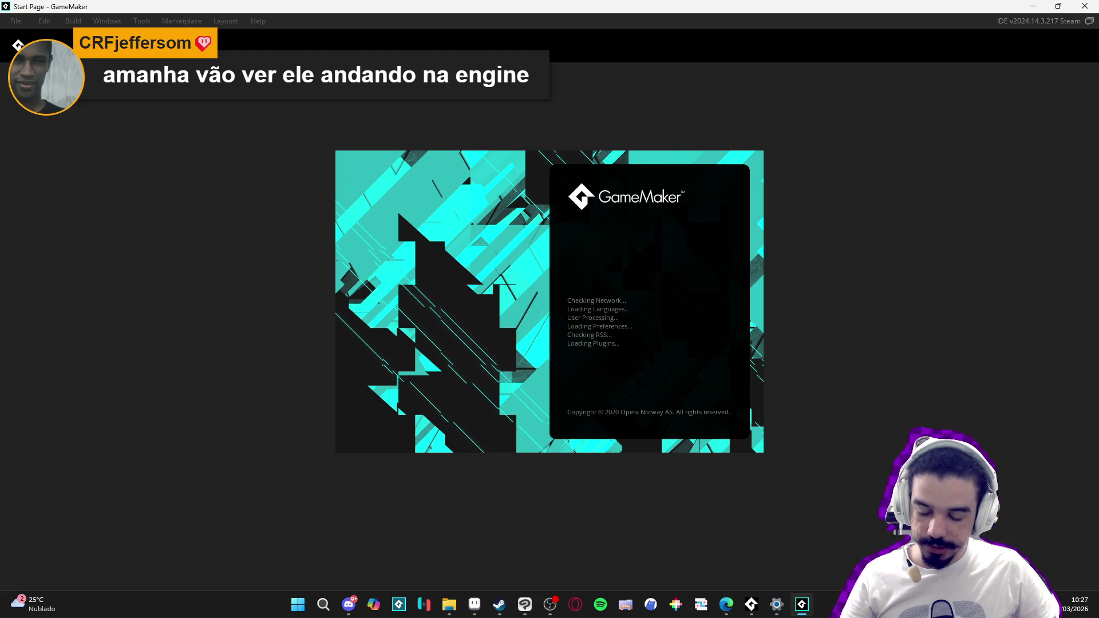
left_click(806, 610)
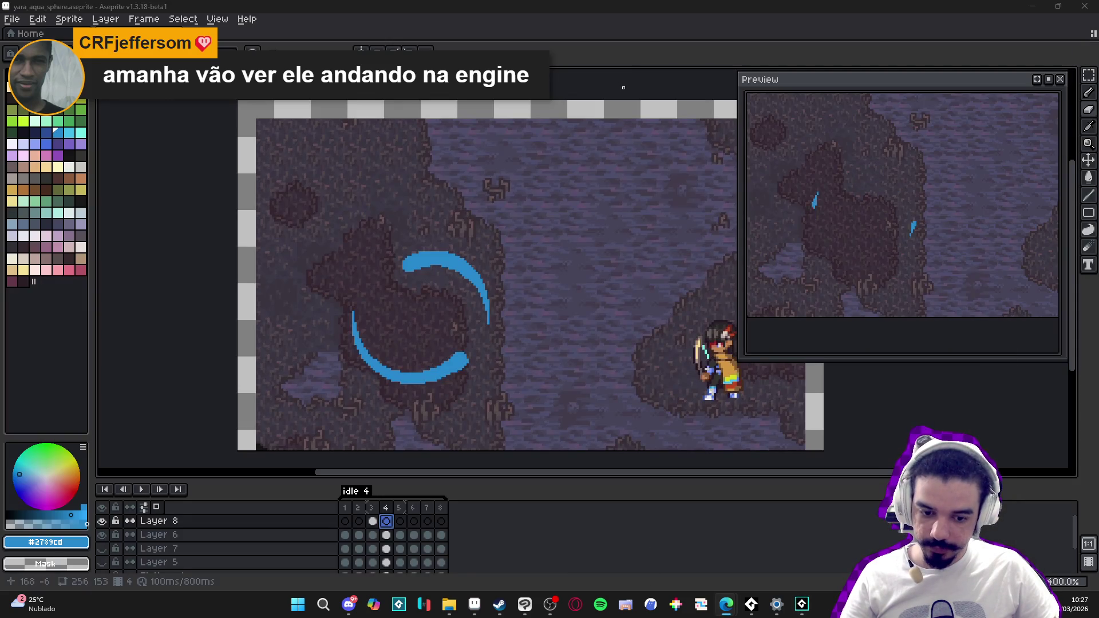
Step: Open the recent Spiritalis project and expand Rooms > Biomes > Castle of Courage
left_click(806, 610)
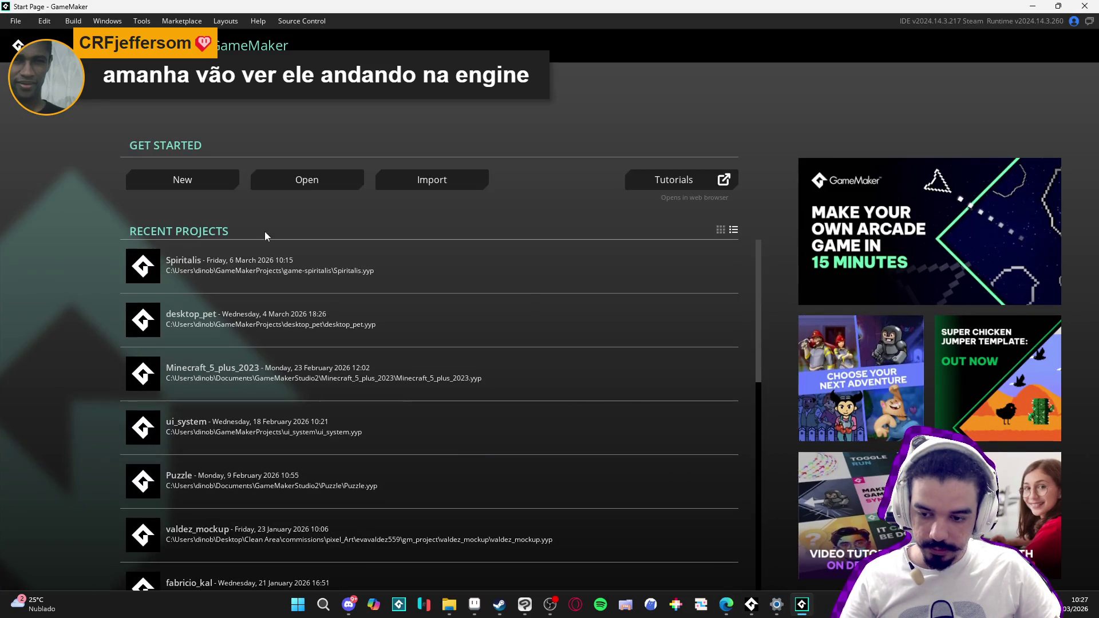
left_click(255, 257)
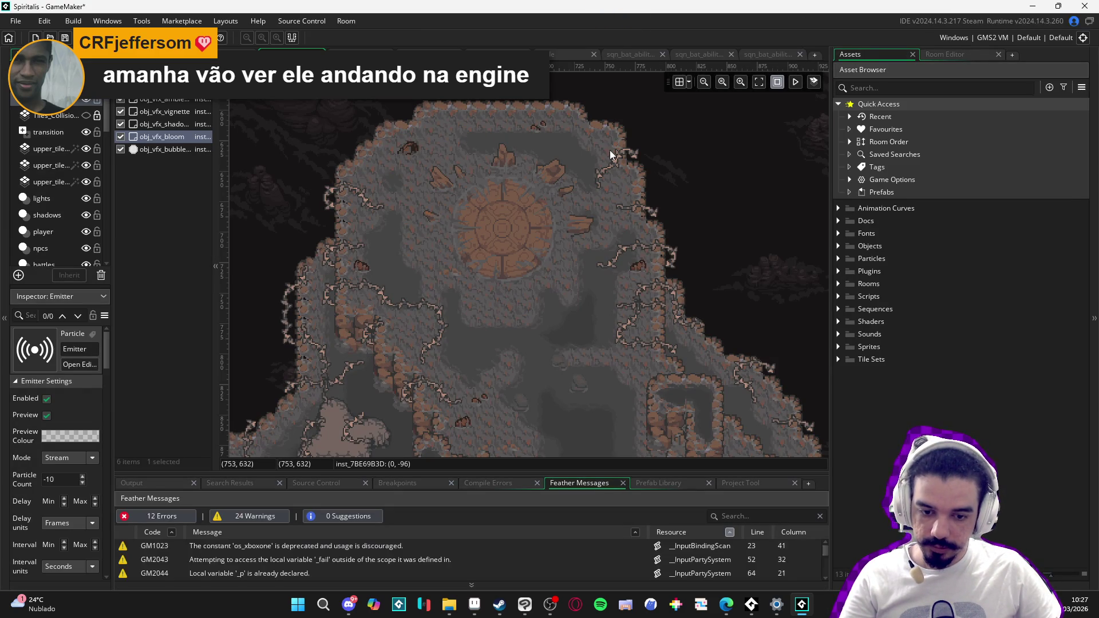
left_click(839, 284)
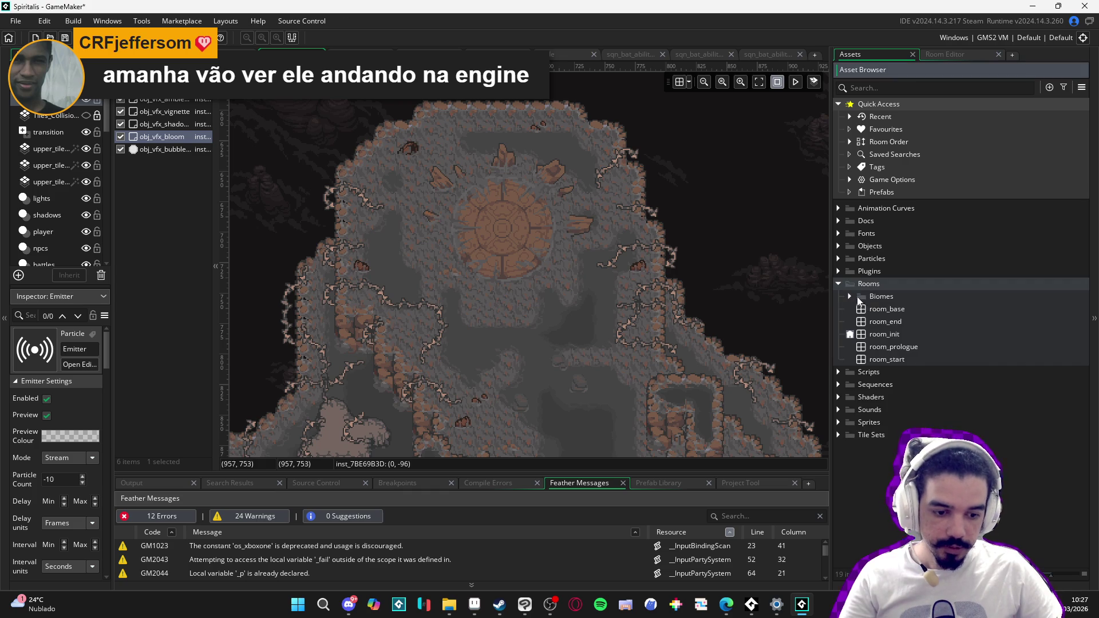
left_click(851, 296)
left_click(861, 309)
Step: Open the main, throne, training and lodging rooms, then run the game with F5
double_click(916, 322)
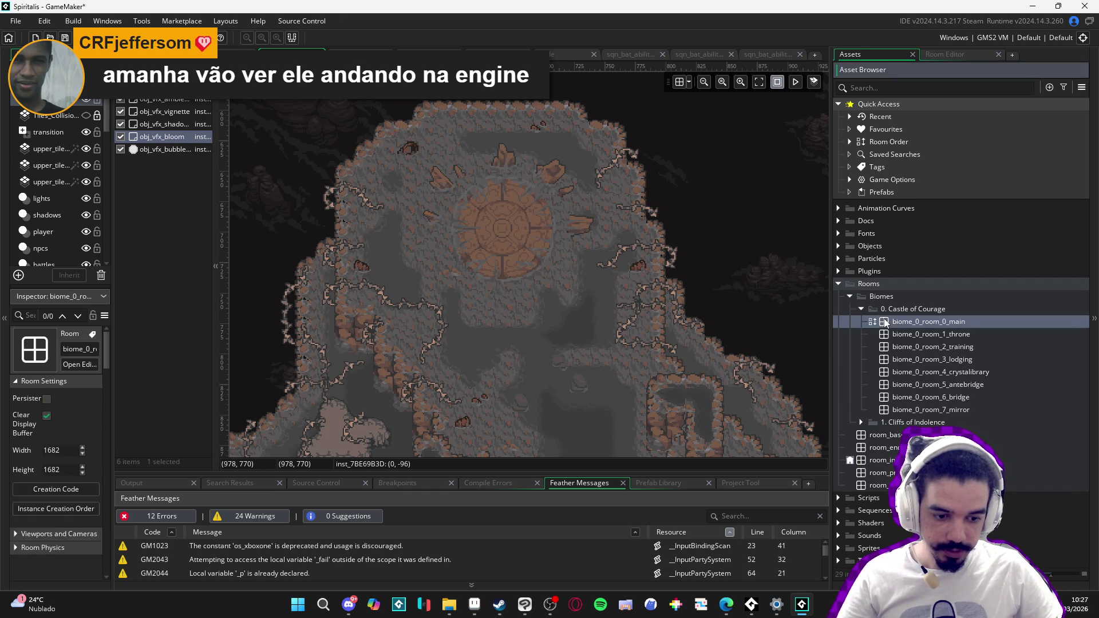
scroll(527, 284, "up", 5)
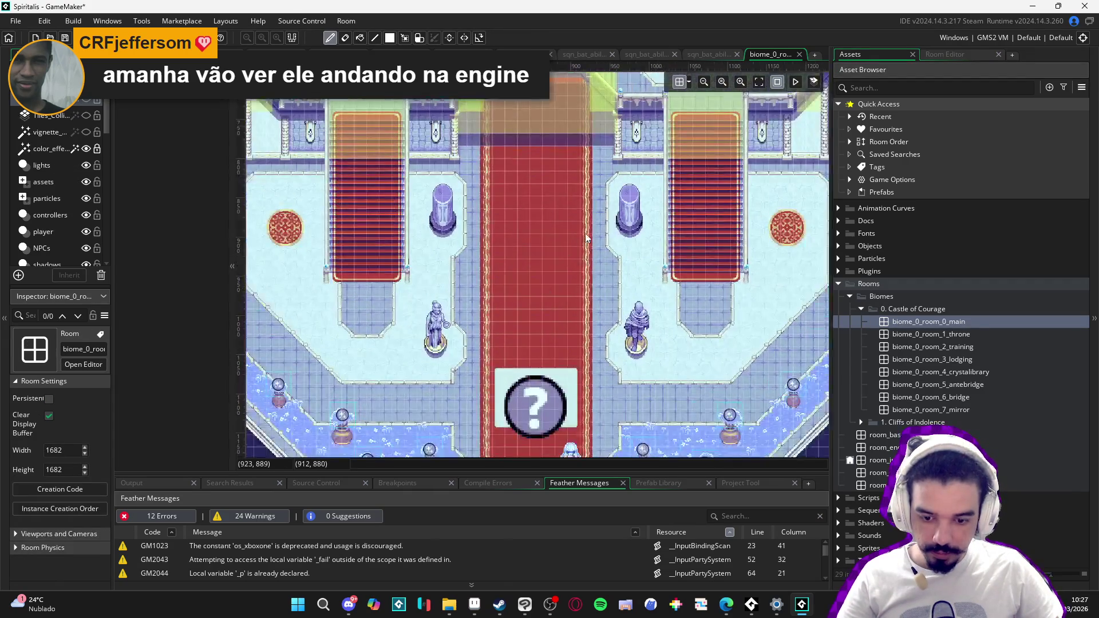
scroll(489, 338, "up", 3)
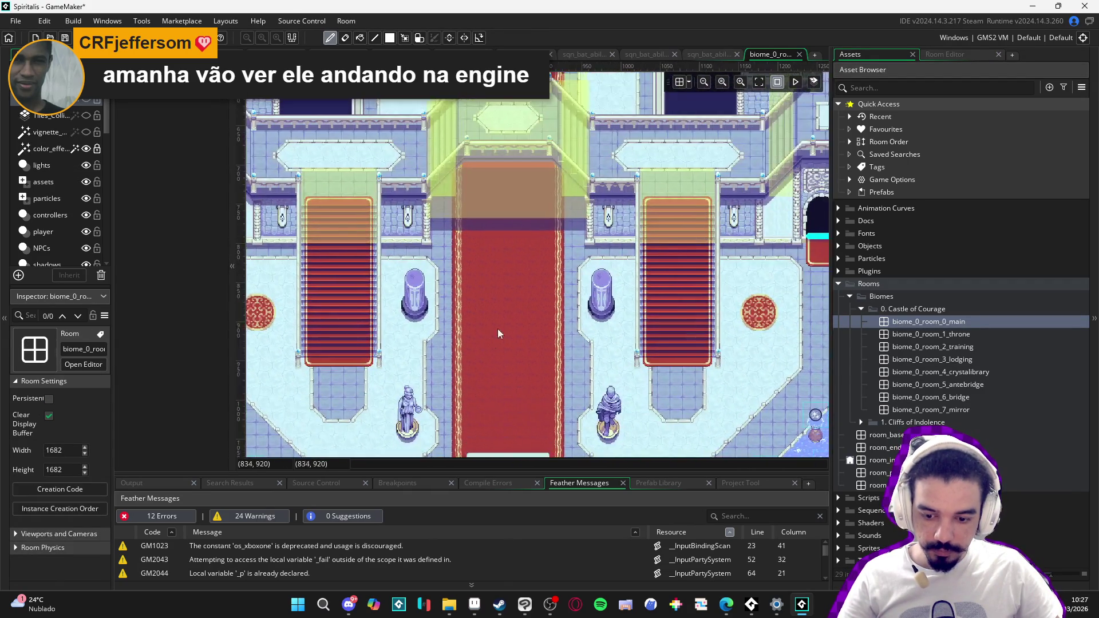
double_click(915, 334)
scroll(559, 320, "up", 5)
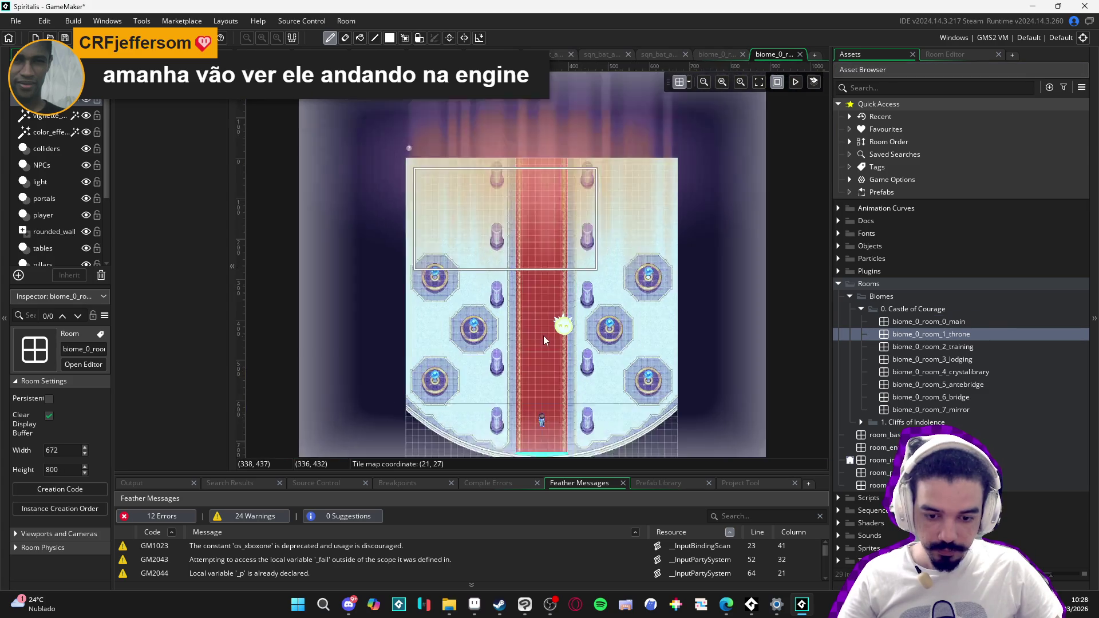
double_click(915, 347)
scroll(550, 224, "up", 5)
scroll(550, 224, "up", 5)
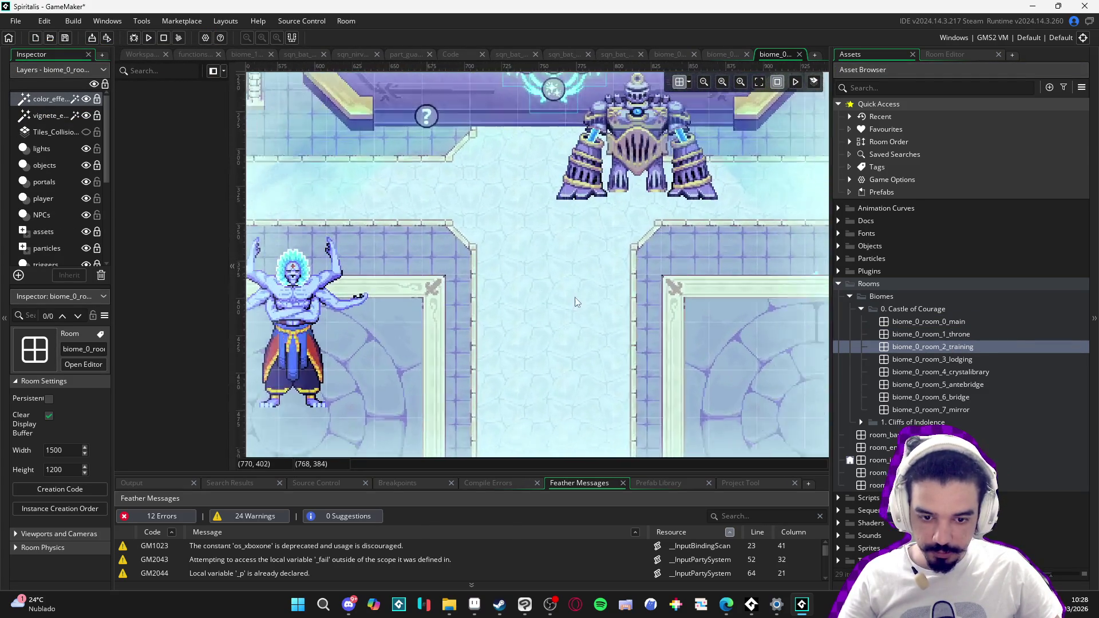
scroll(531, 302, "down", 3)
double_click(916, 360)
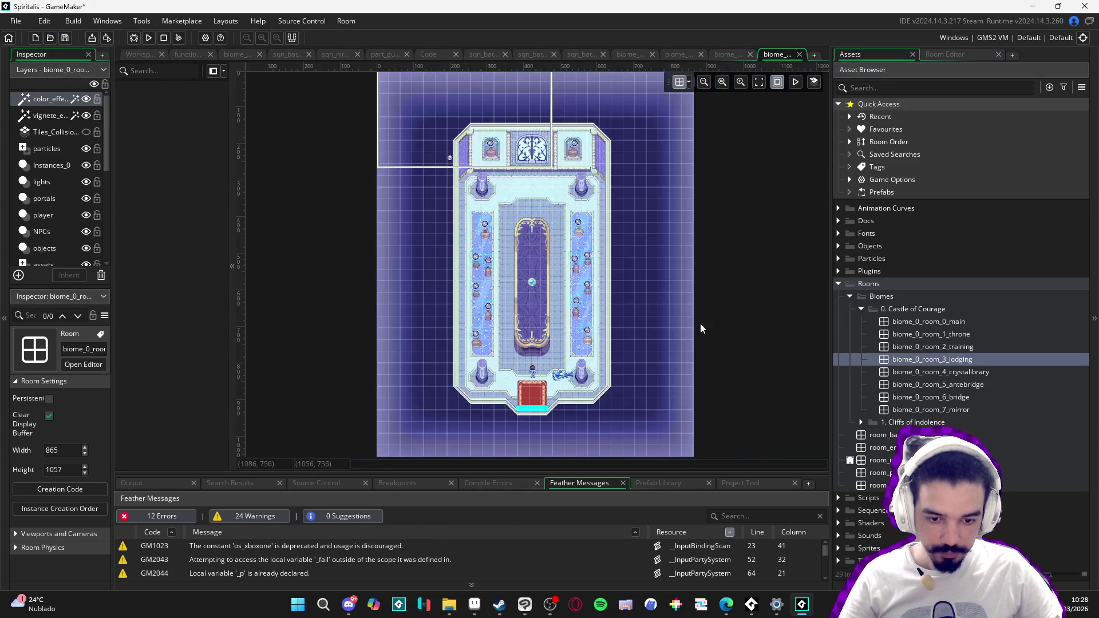
scroll(483, 207, "up", 5)
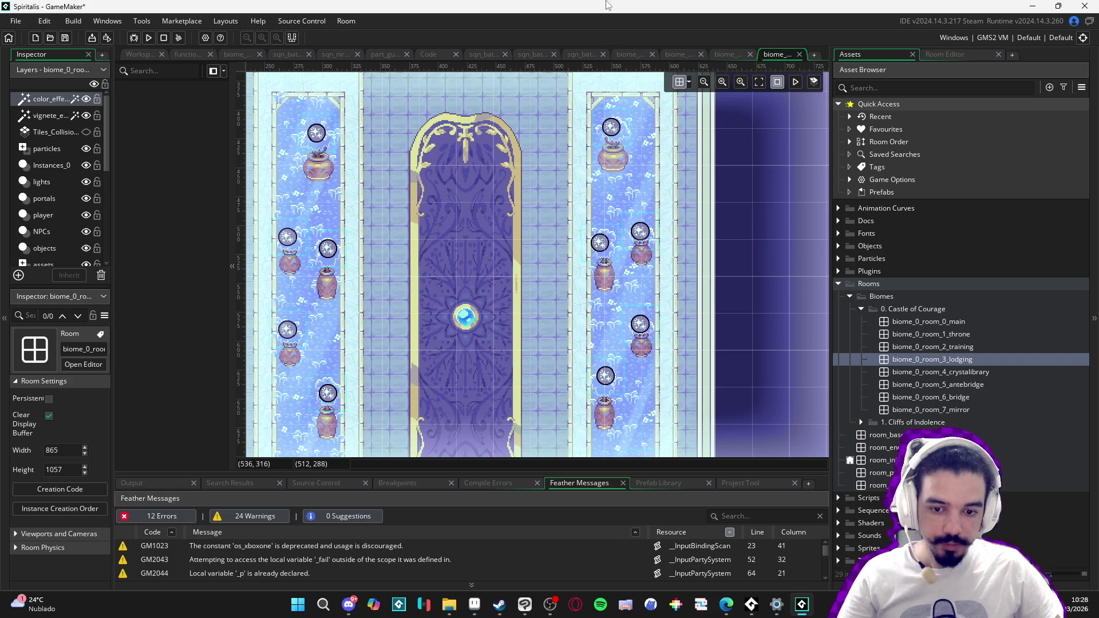
key("F5")
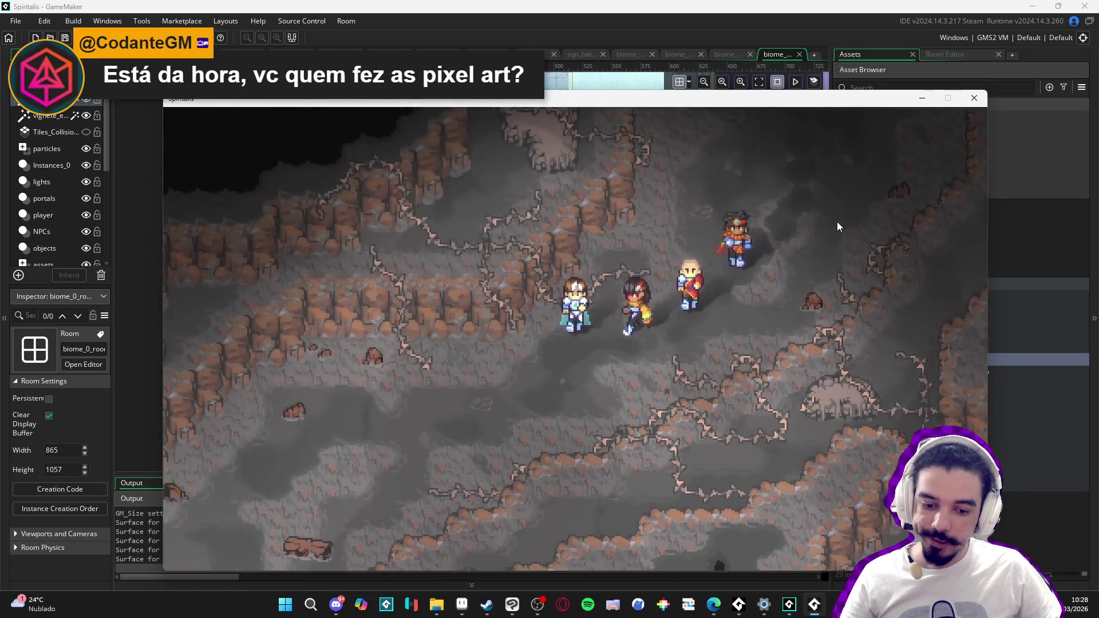
Step: In the party menu, review Formation and Attributes, then remove the Blade beam and Guardian I abilities
key("Escape")
key("Up")
key("Up")
key("Return")
key("Escape")
key("Down")
key("Return")
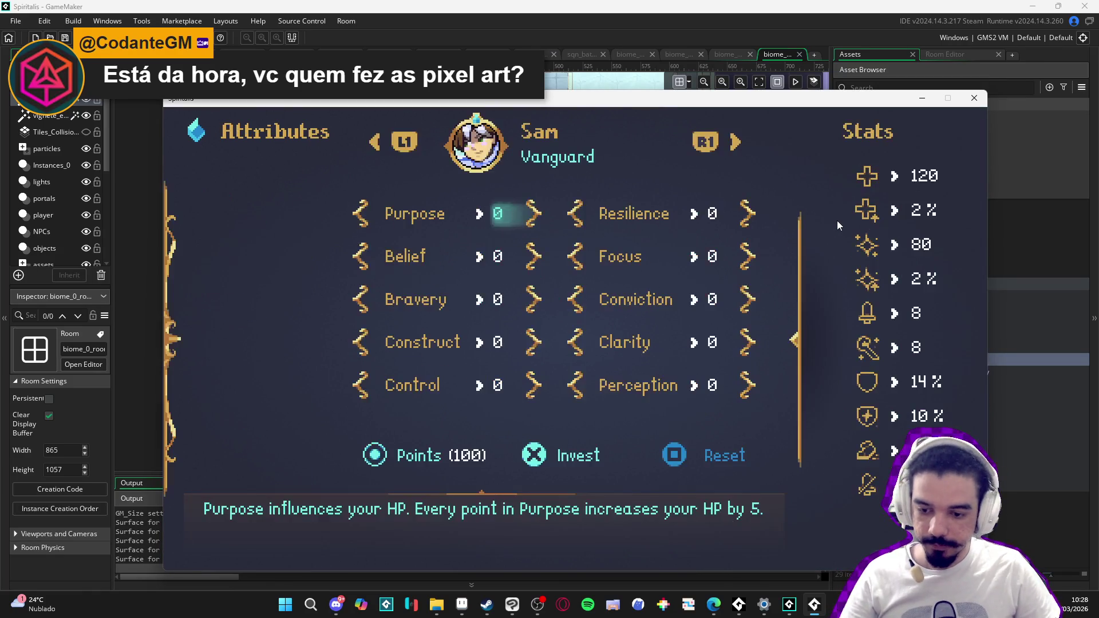
key("Right")
key("Down")
key("Down")
key("Escape")
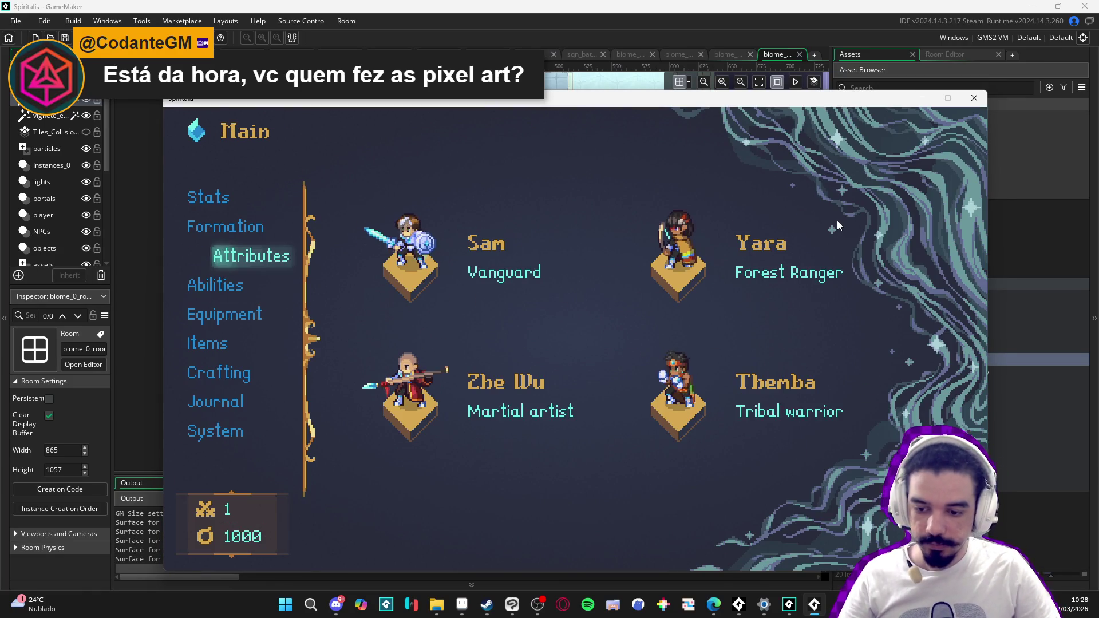
key("Down")
key("Return")
key("x")
key("Right")
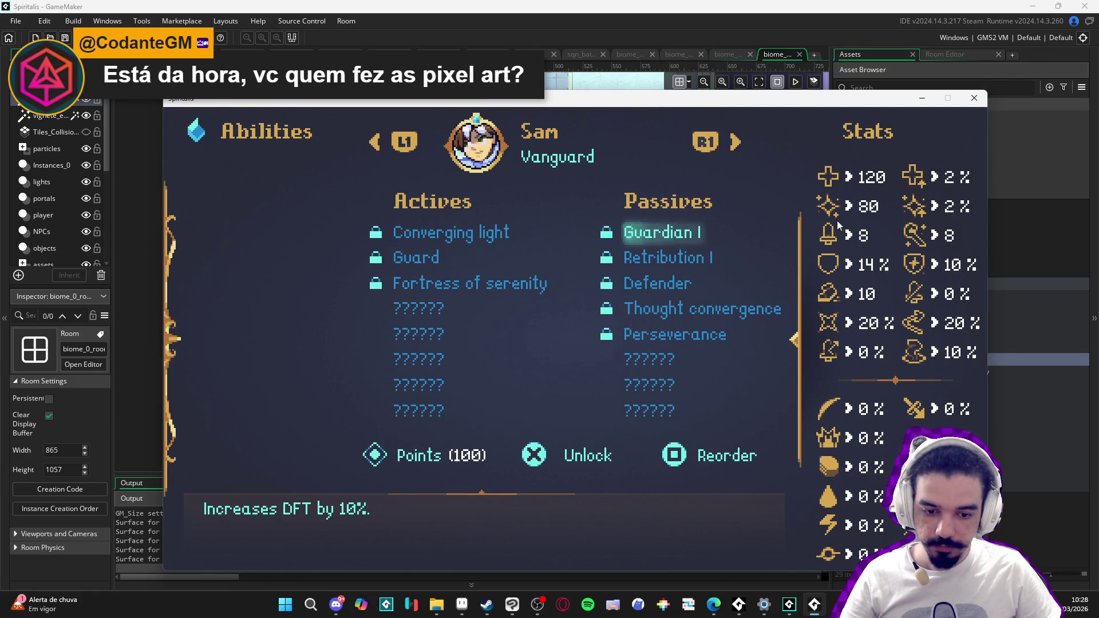
key("x")
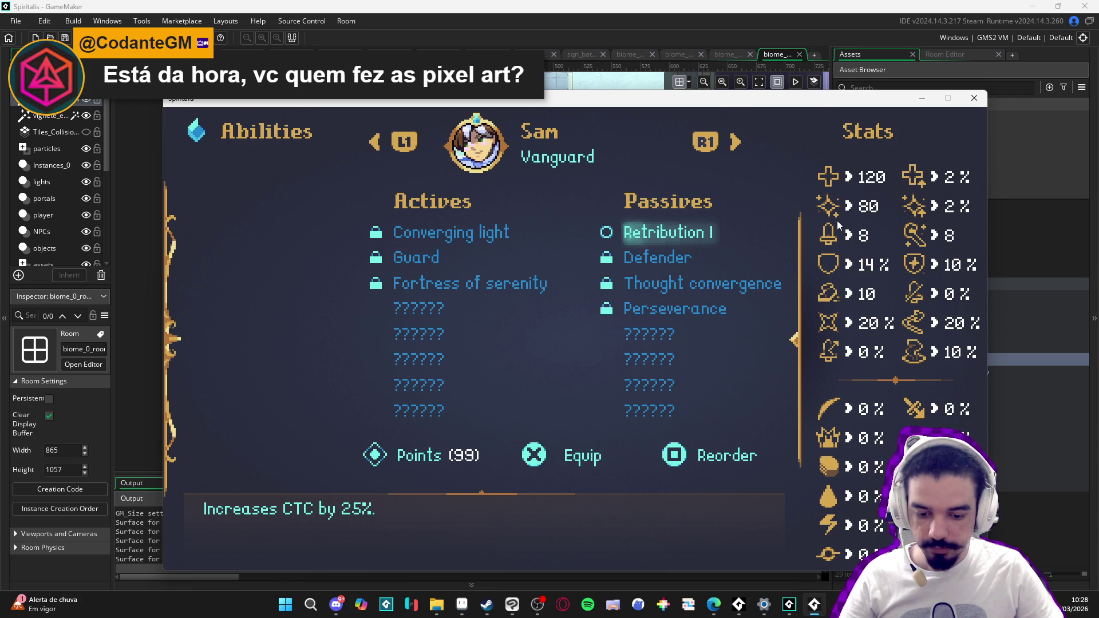
key("Escape")
Step: Check the Equipment ring slot, the Crafting recipes and the System screen, then resume play
key("Down")
key("Return")
key("Right")
key("Right")
key("Return")
key("Down")
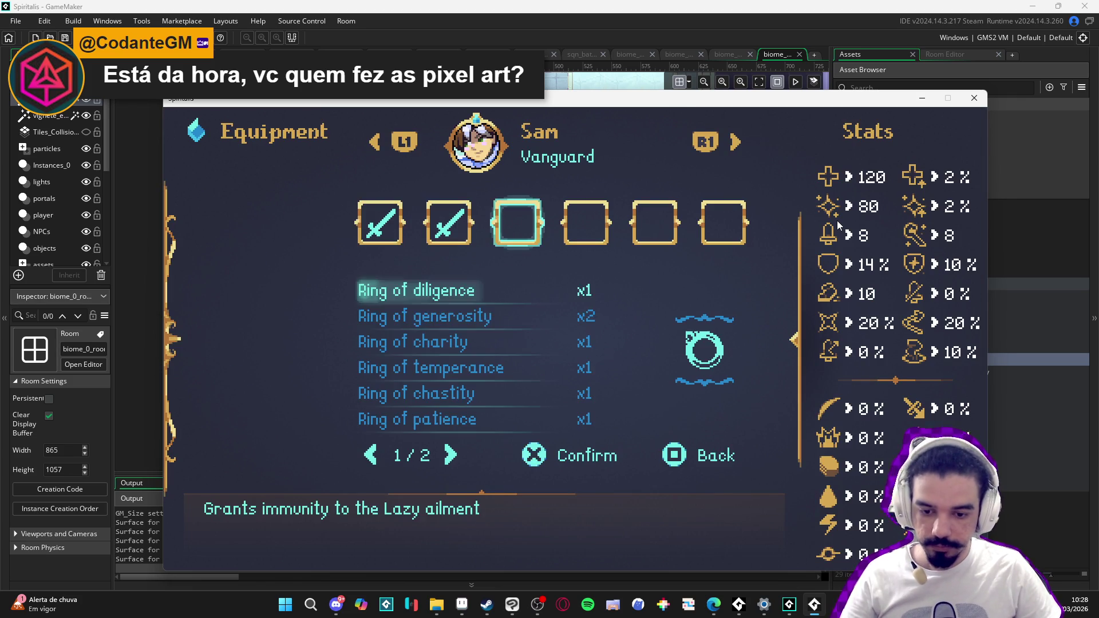
key("Escape")
key("Escape")
key("Down")
key("Down")
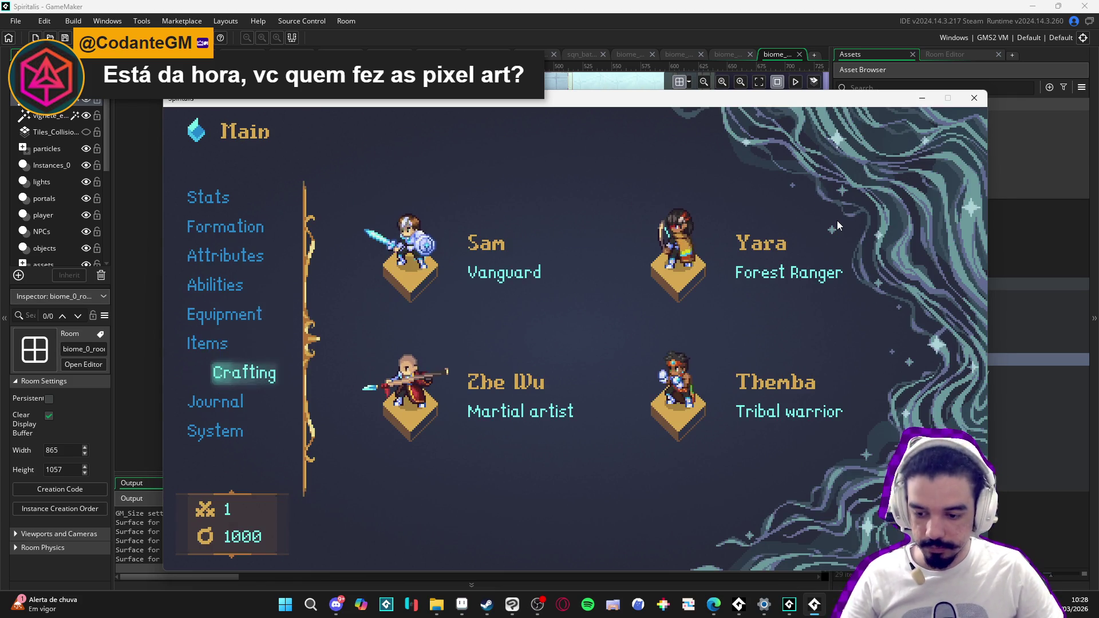
key("Return")
key("Down")
key("Down")
key("Down")
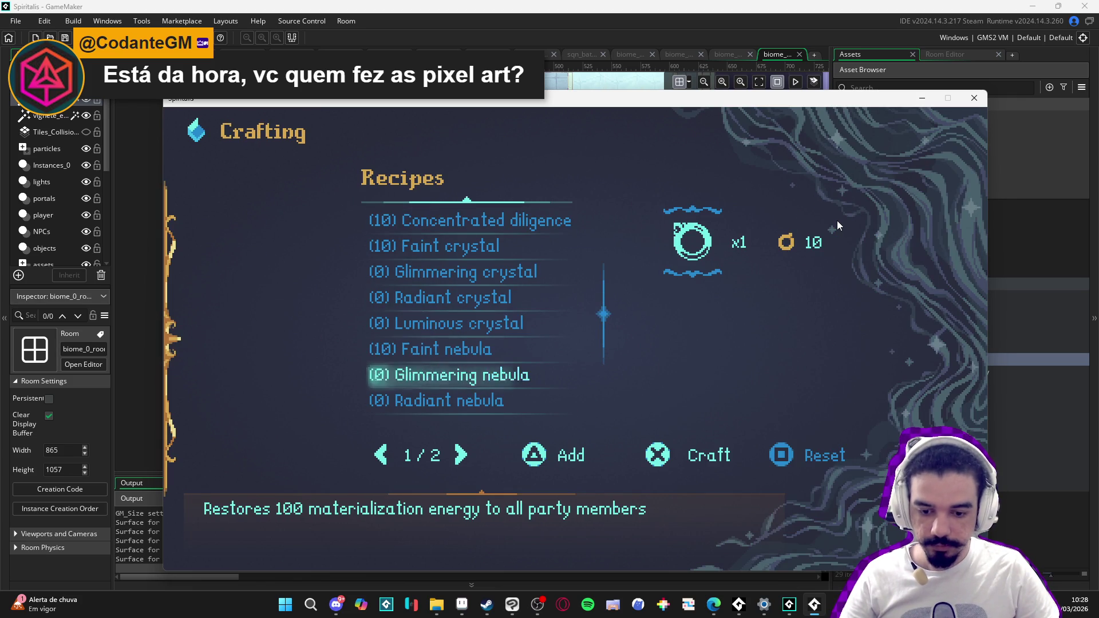
key("Escape")
key("Down")
key("Down")
key("Down")
key("Return")
key("e")
key("q")
key("Escape")
key("Escape")
Step: Walk the party left, down and right through the cave, then up into an enemy encounter
key("Left")
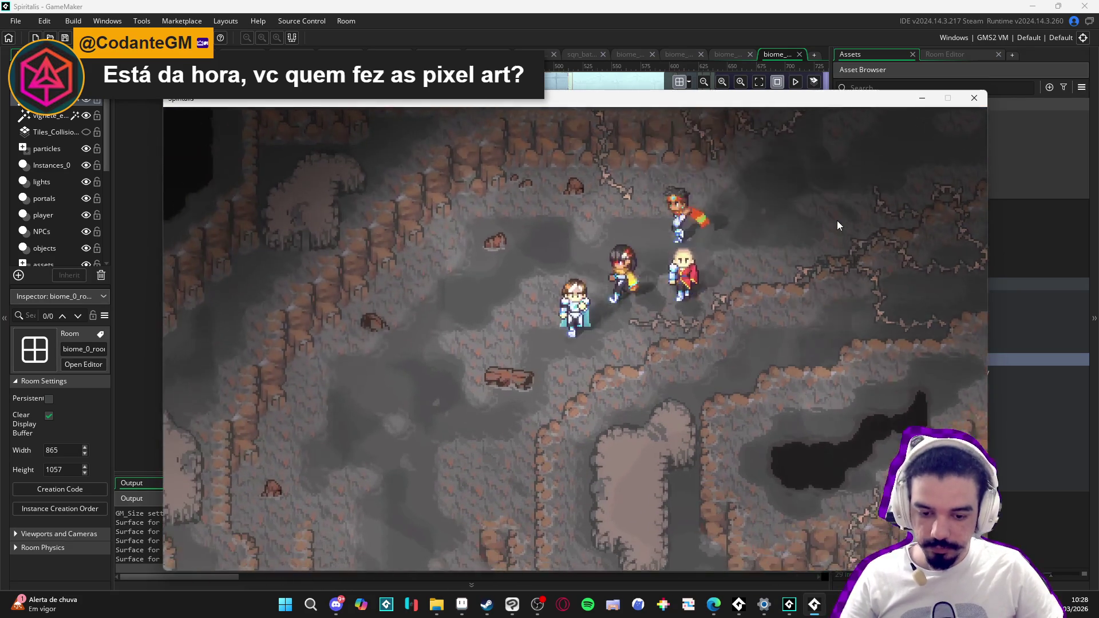
key("Down")
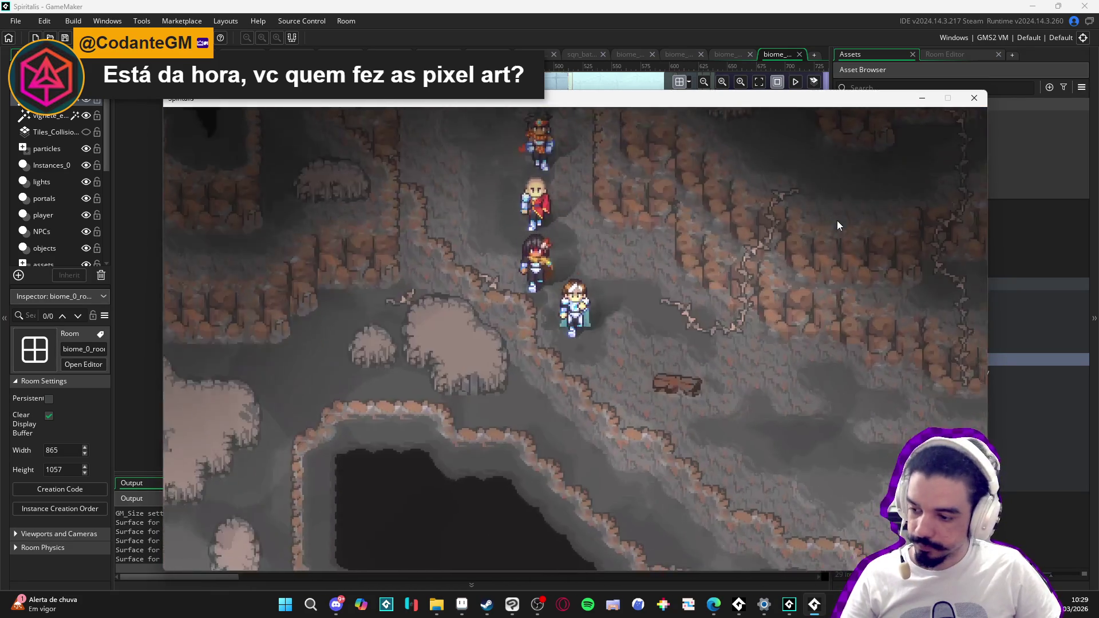
key("Right")
key("Down")
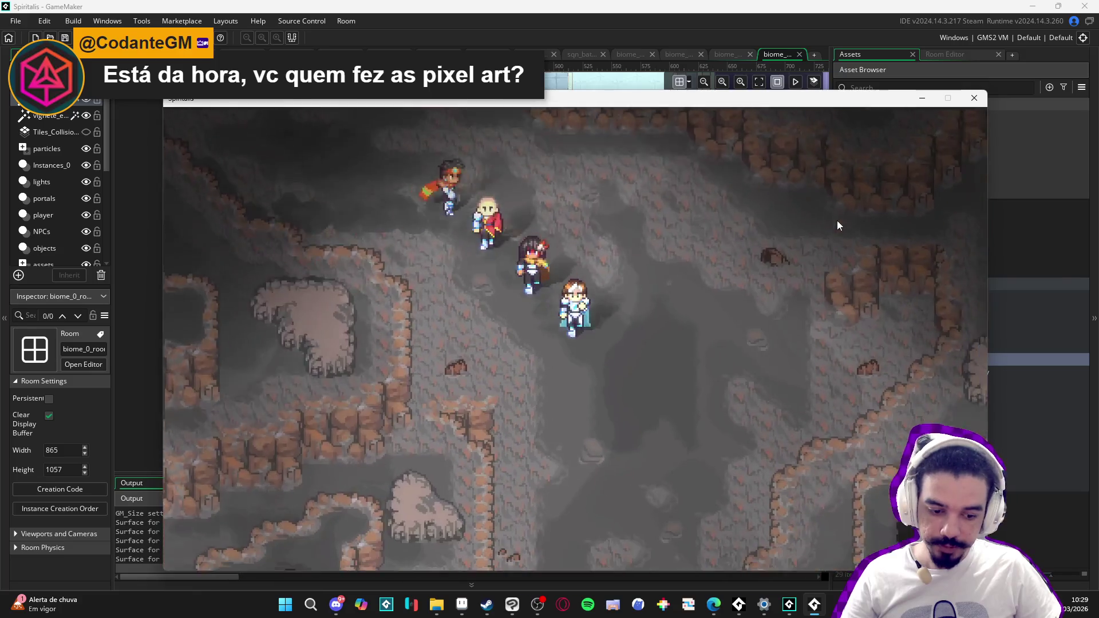
key("Down")
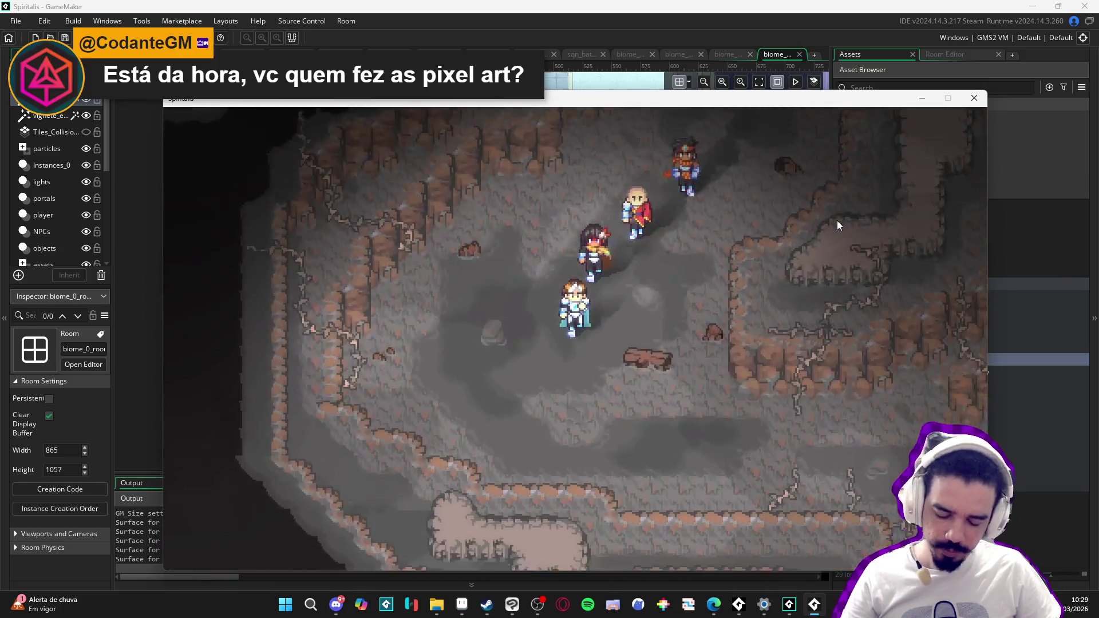
key("Right")
key("Left")
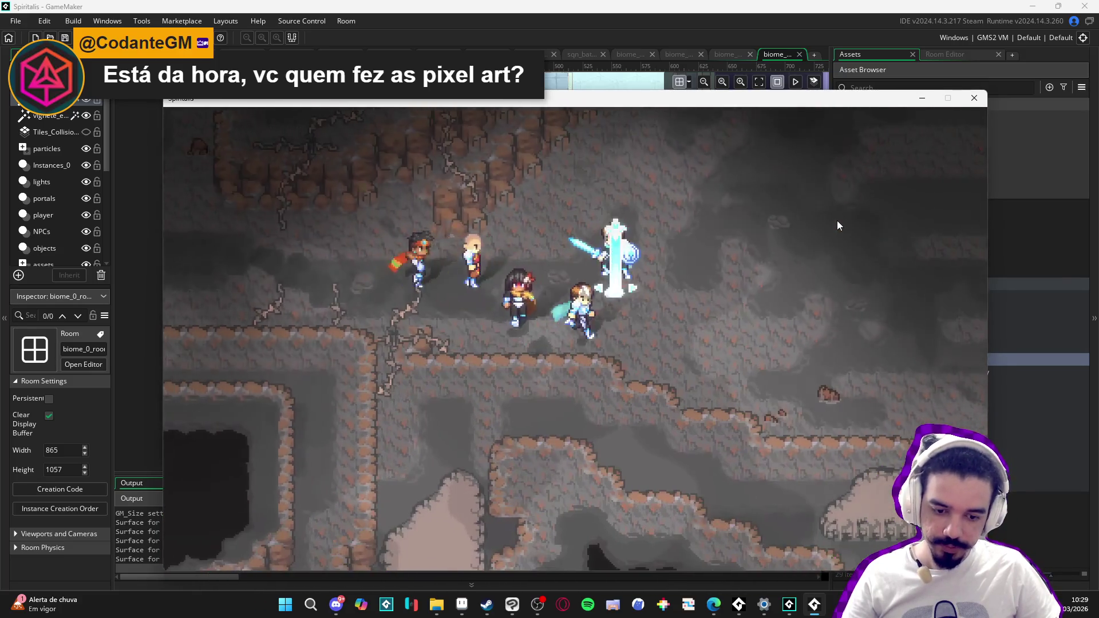
key("Right")
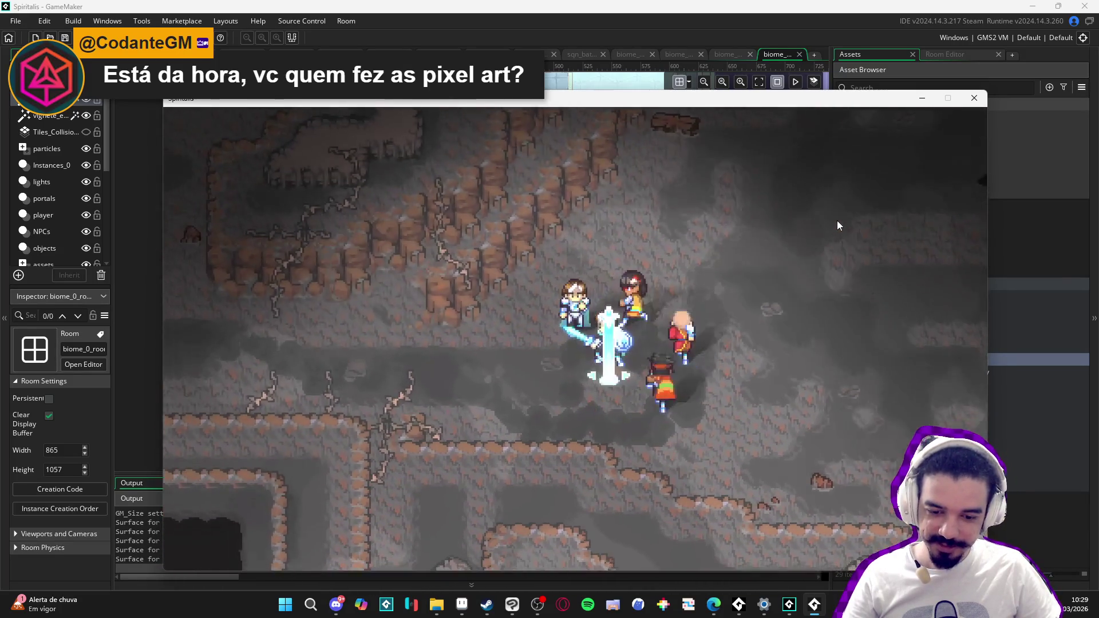
key("Right")
key("Up")
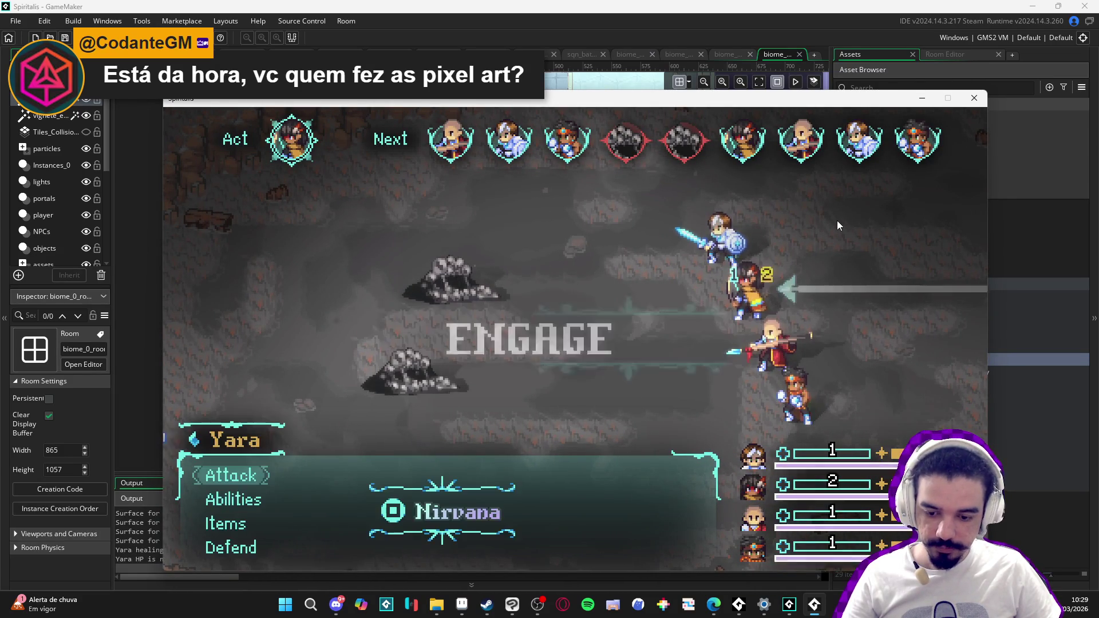
Step: Have Yara attack the upper Sloth Blob and Zhe Wu attack the lower one
key("Down")
key("Up")
key("Return")
key("Down")
key("Up")
key("Return")
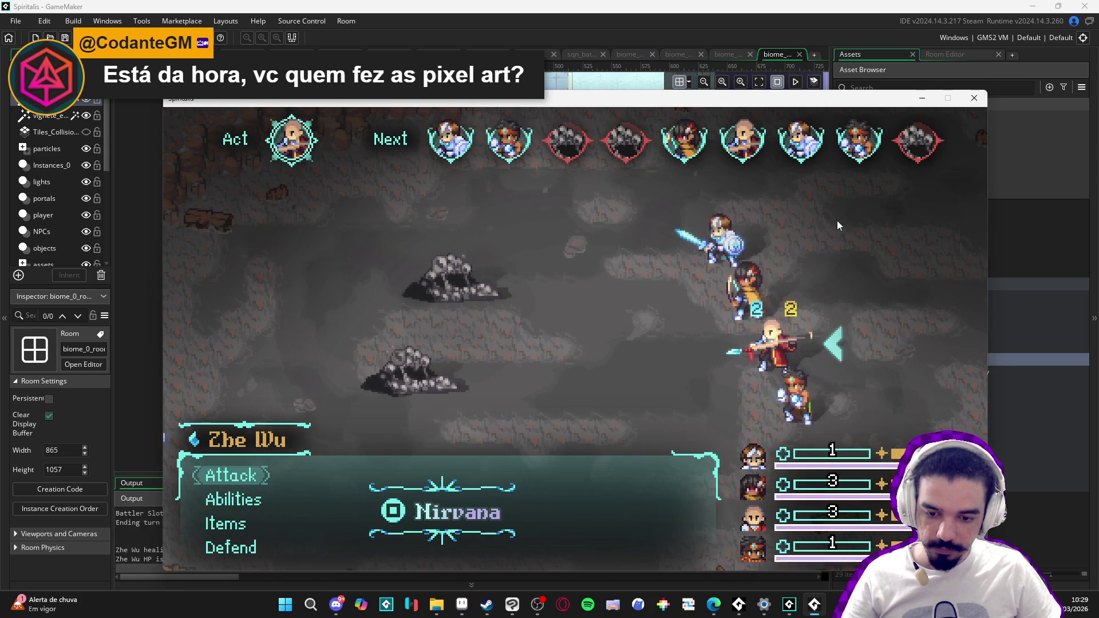
key("Down")
key("Up")
key("Return")
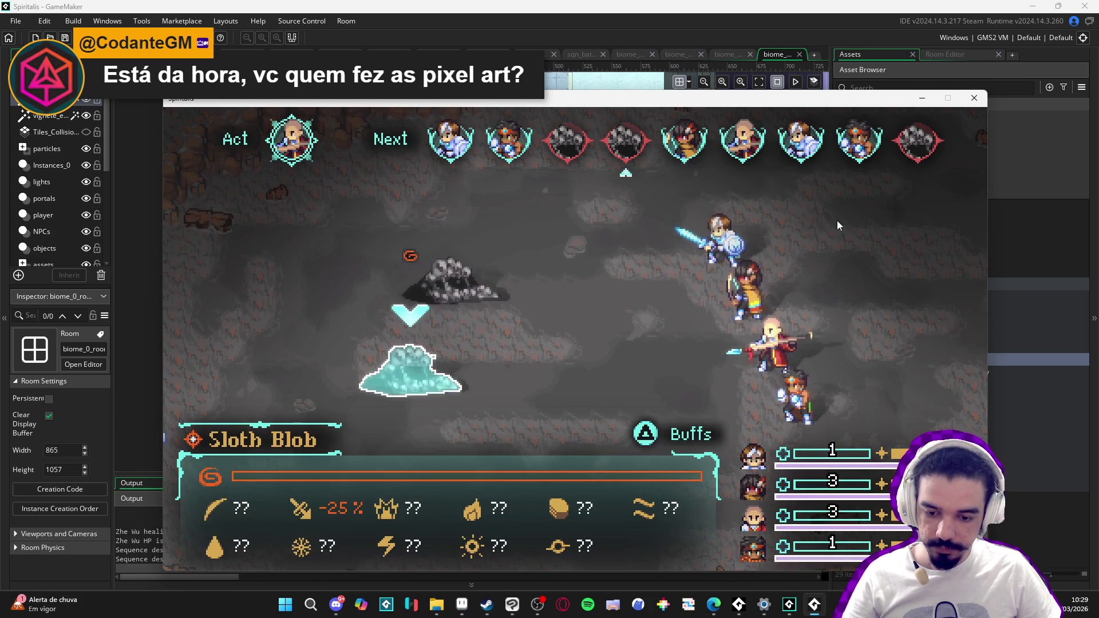
key("Return")
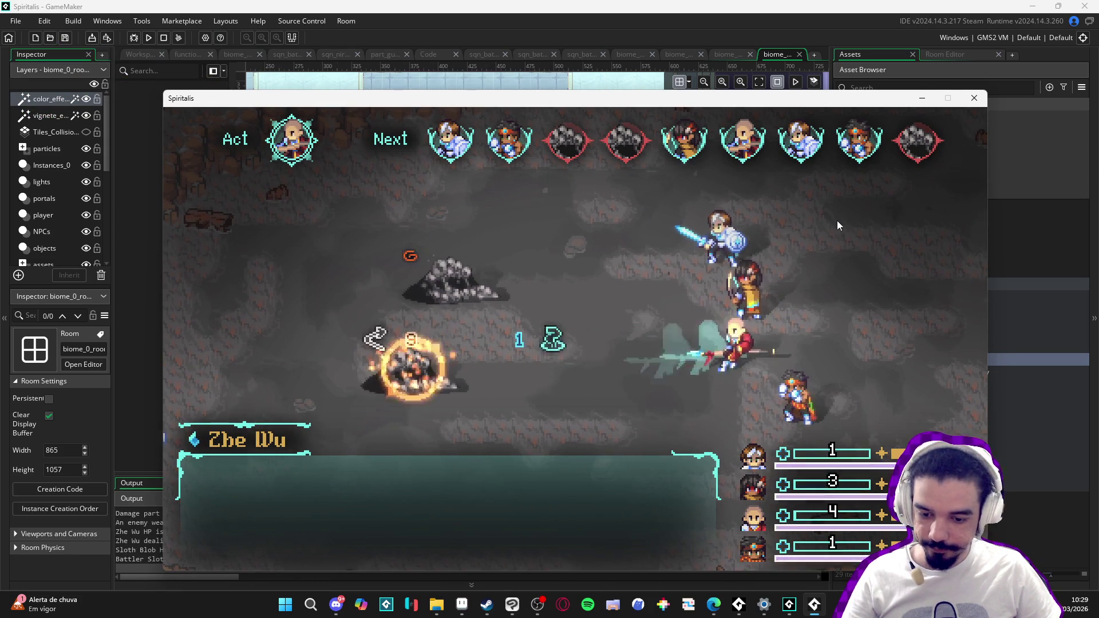
Step: Have Sam use the Cryoslash ability on a Sloth Blob
key("Down")
key("Return")
key("Down")
key("Up")
key("Return")
key("Return")
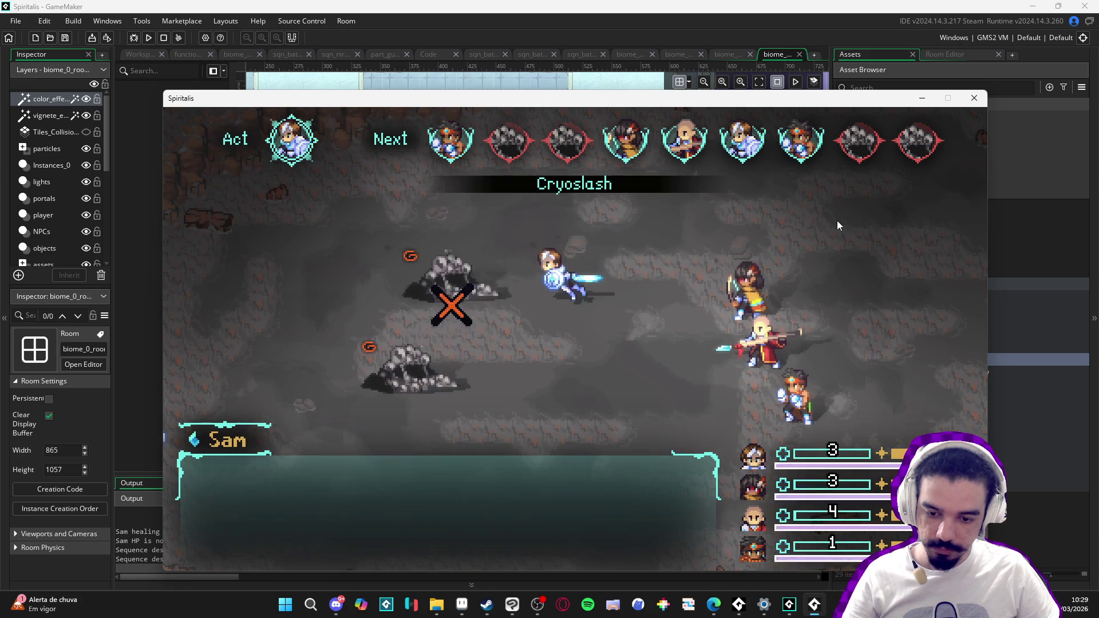
Step: Have Themba, Yara and Zhe Wu keep attacking the blobs until the battle ends
key("Return")
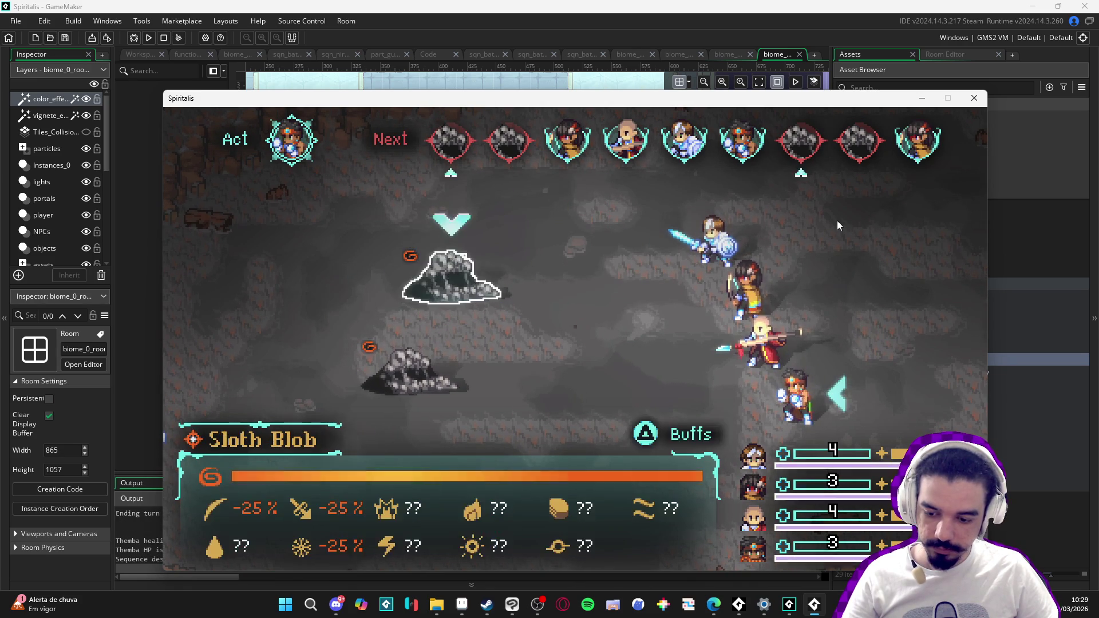
key("Return")
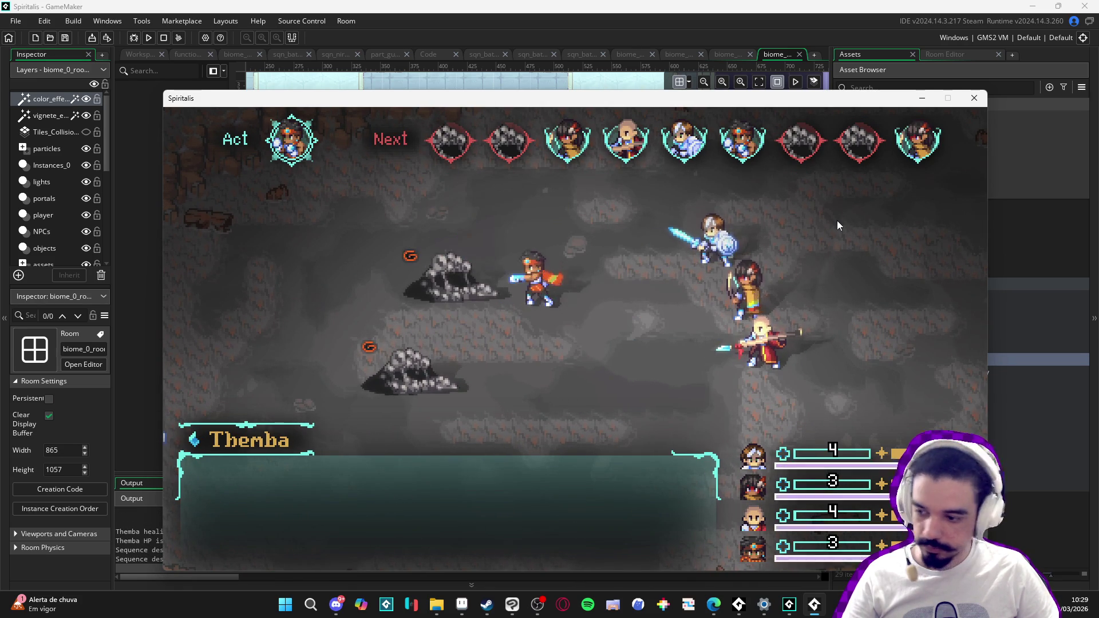
key("Return")
key("Return")
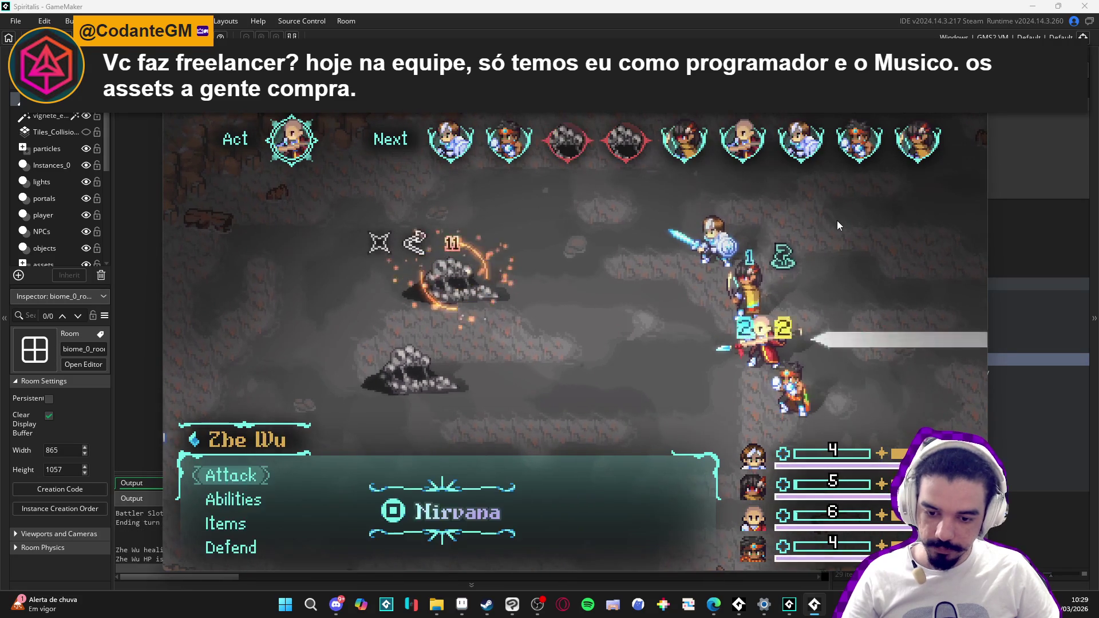
key("Return")
key("Return")
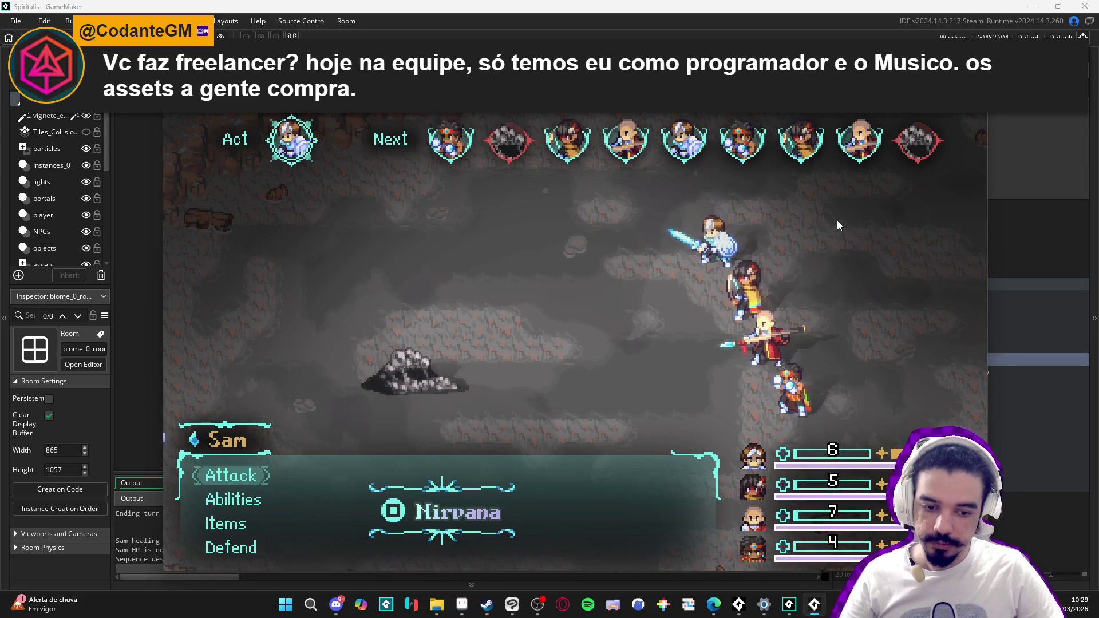
key("Down")
key("Up")
key("Escape")
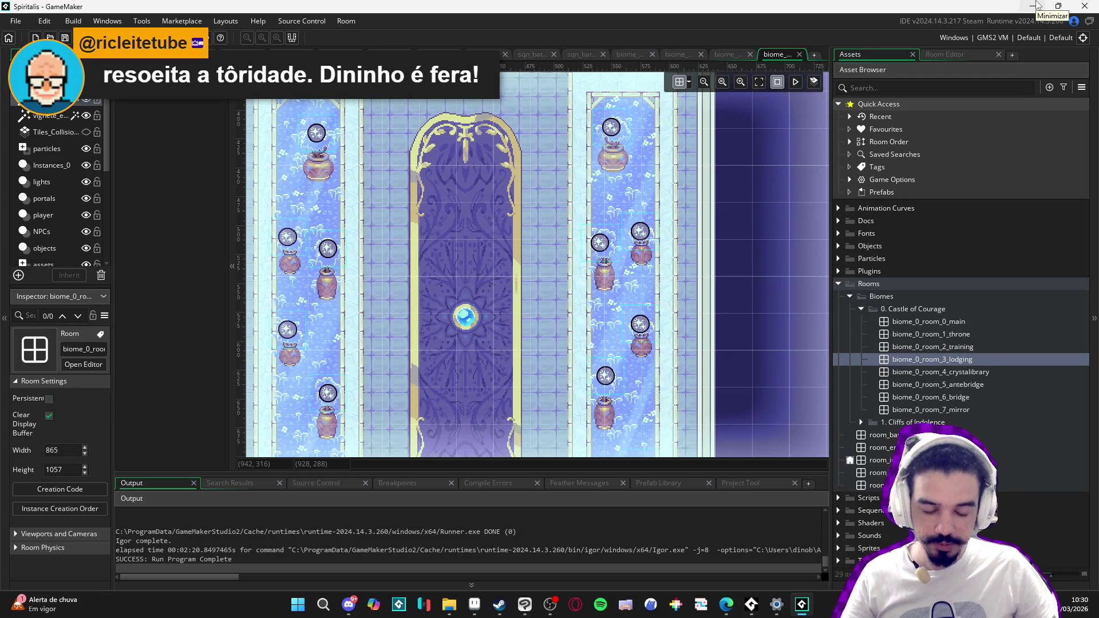
Step: Minimize GameMaker to reveal Aseprite and show frame 3 of the swirl animation
left_click(1034, 6)
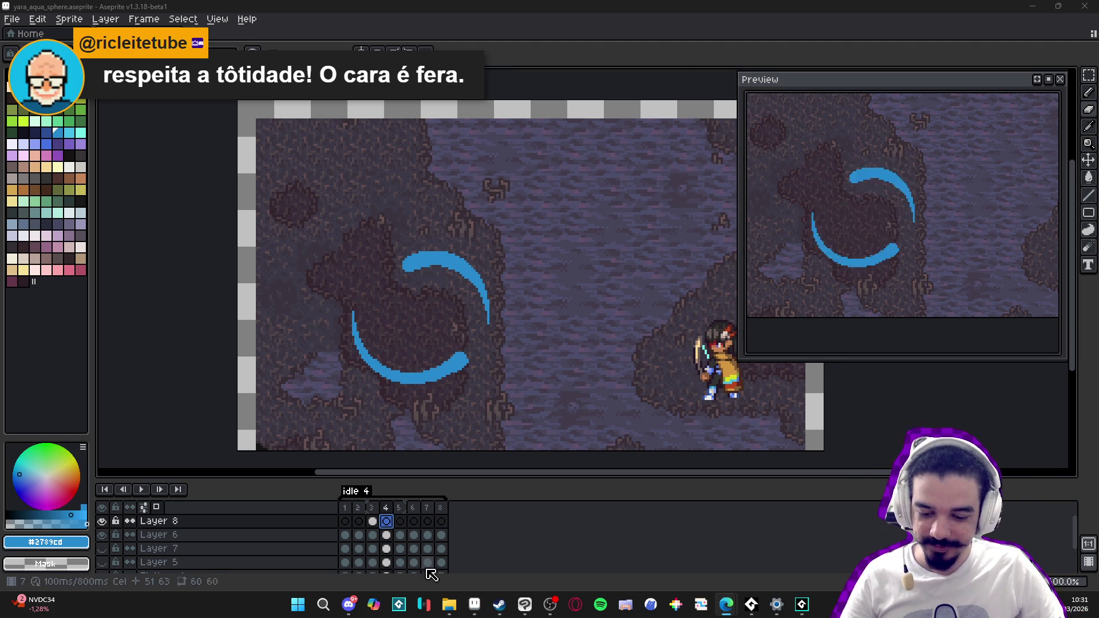
left_click(372, 520)
Step: Hide the cave background layer and compare frame 4's swirl against frames 2 and 3
left_click(386, 520)
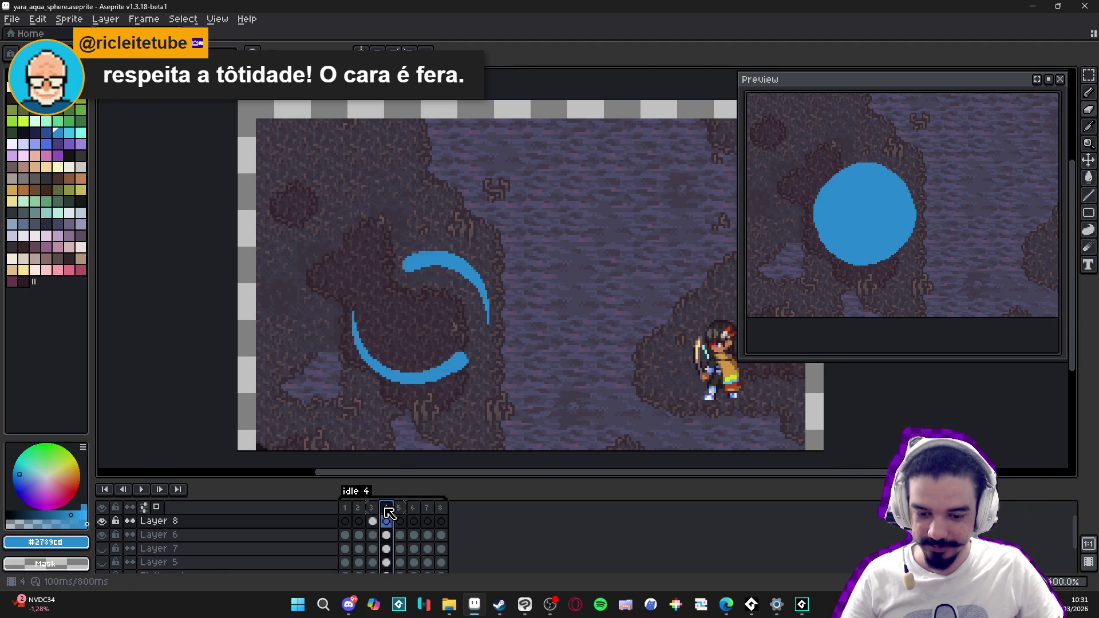
scroll(435, 338, "up", 1)
scroll(200, 535, "down", 3)
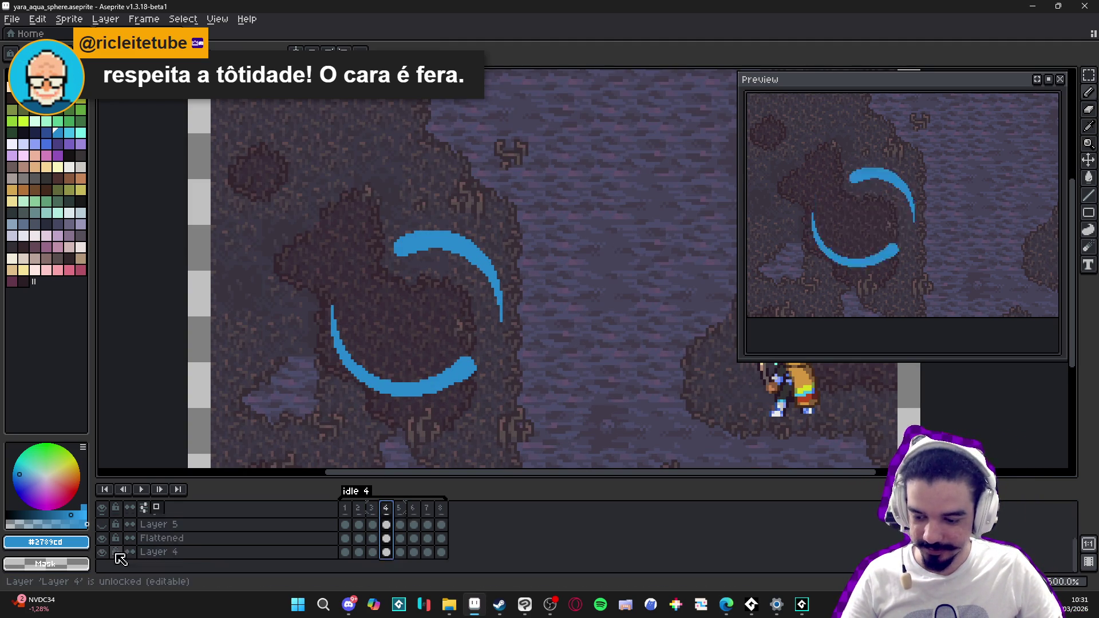
left_click(104, 553)
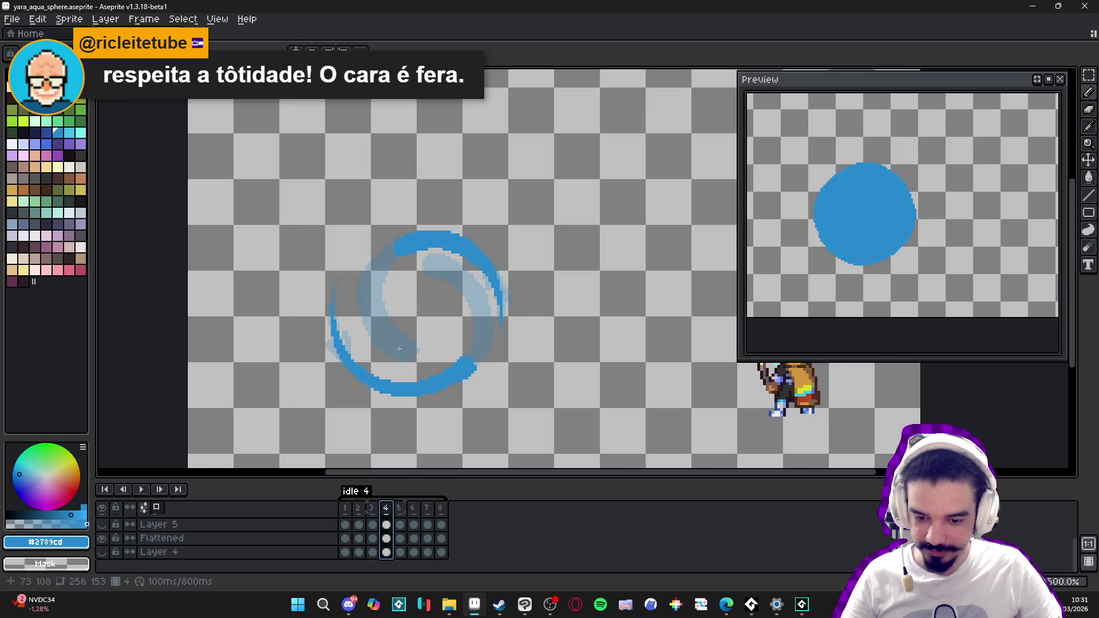
left_click(444, 262)
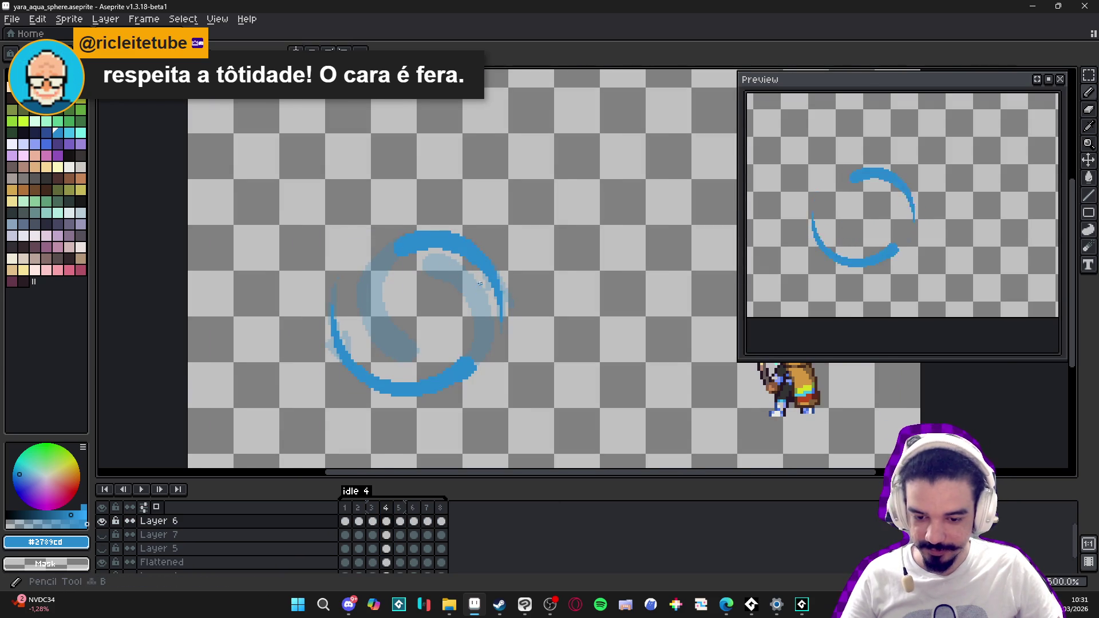
scroll(441, 261, "up", 1)
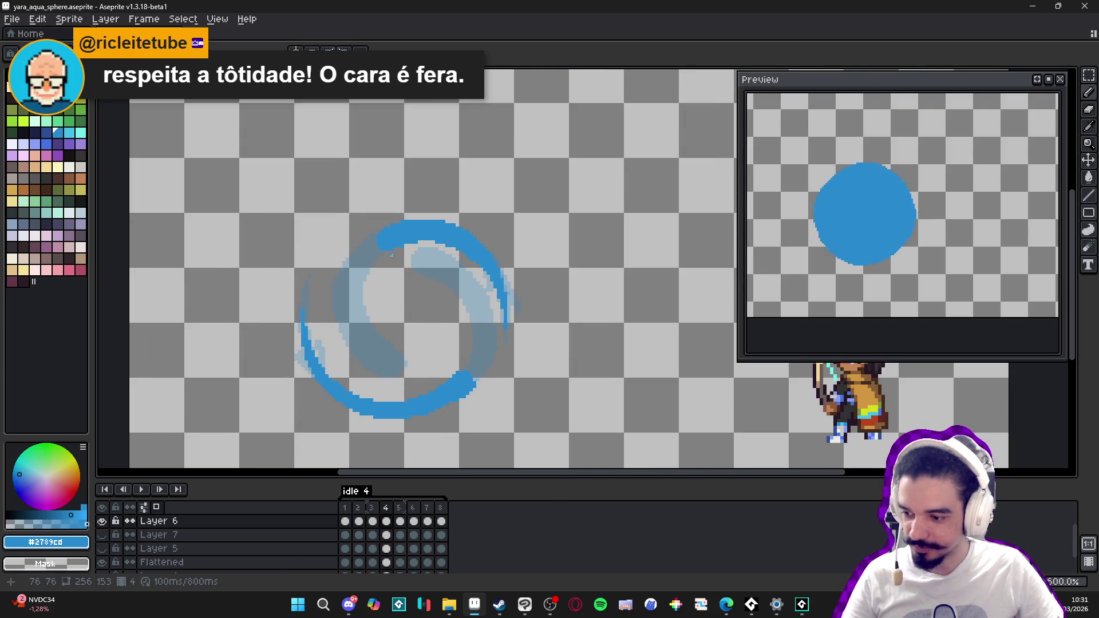
left_click(372, 508)
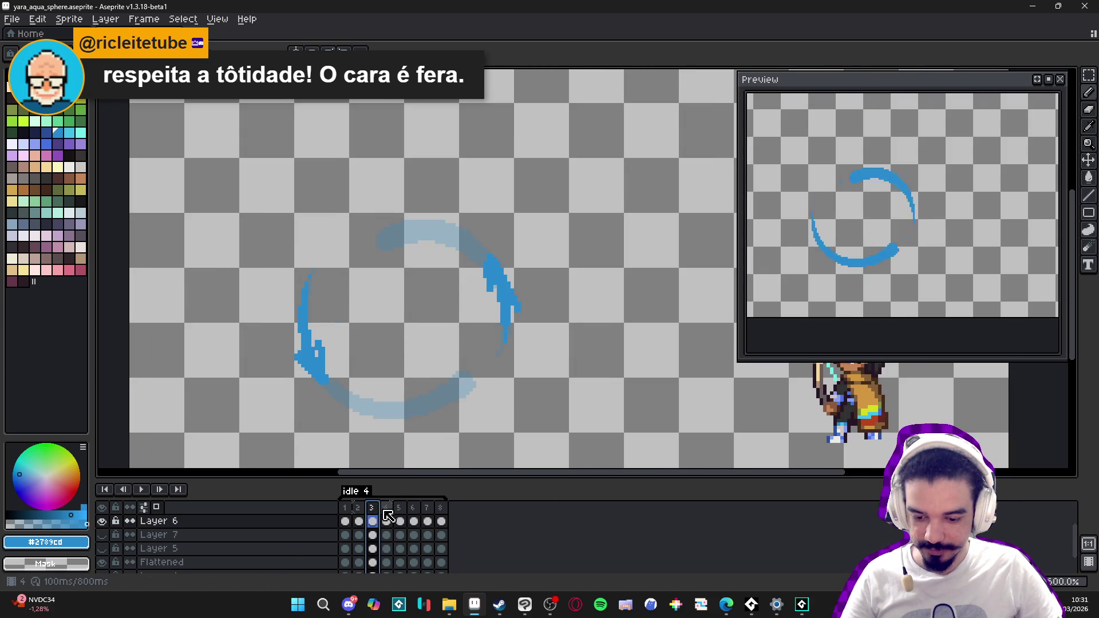
left_click(387, 508)
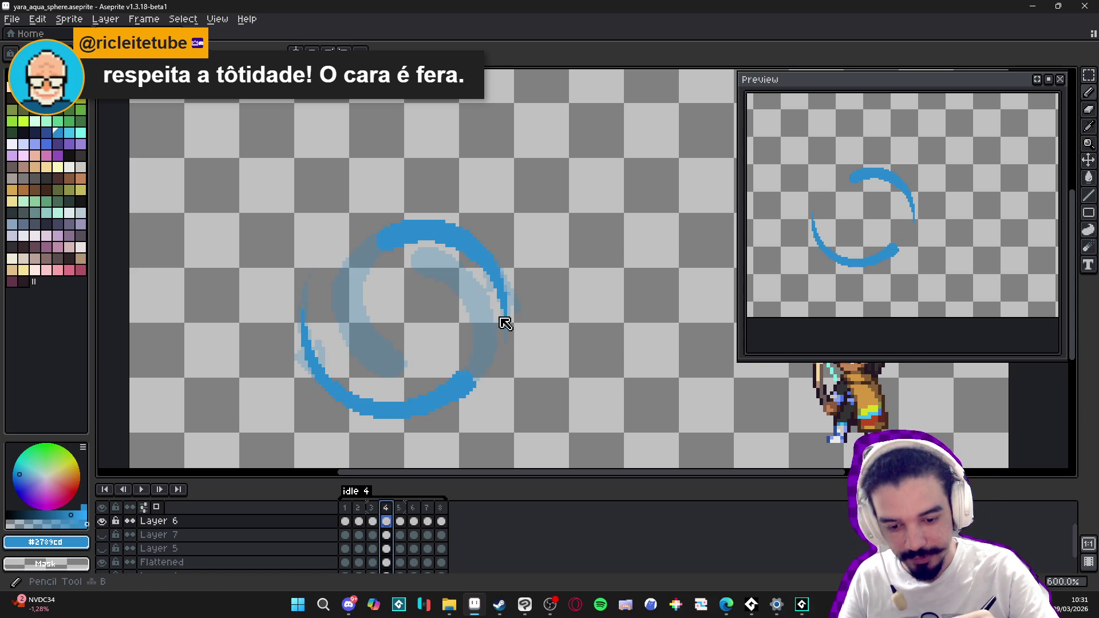
left_click(373, 518)
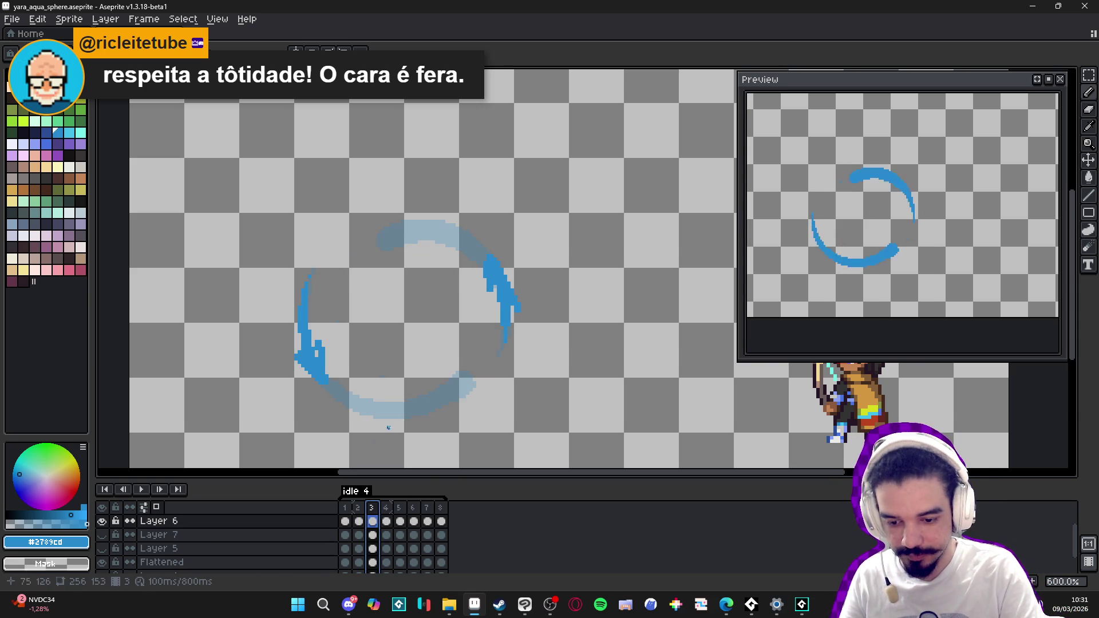
left_click(358, 521)
left_click(372, 520)
left_click(387, 518)
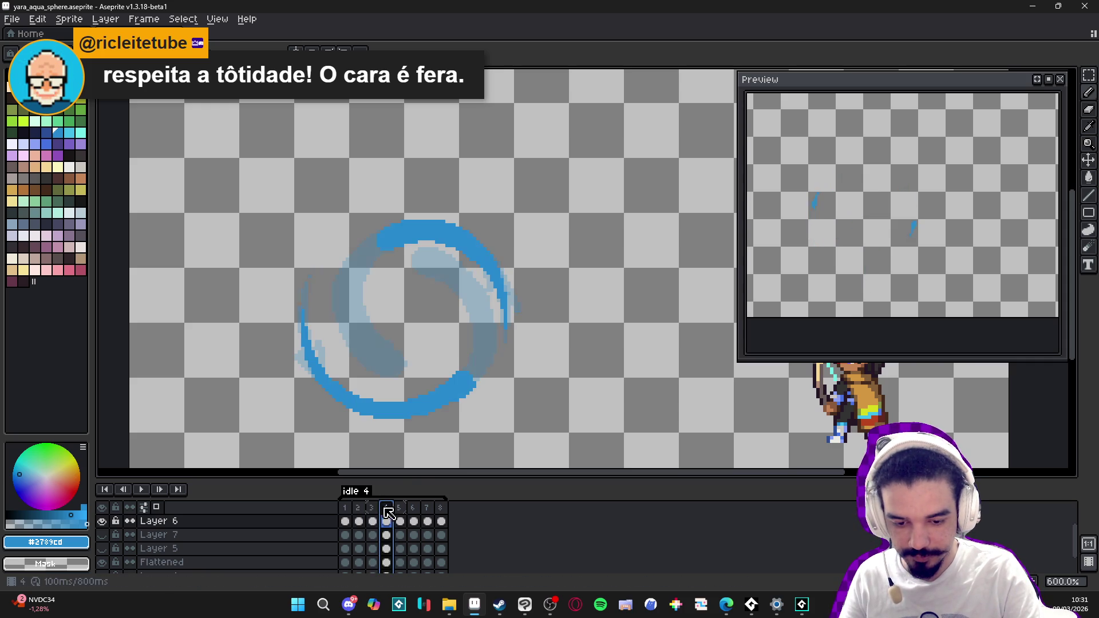
Step: Add blue Pencil pixels to frame 4's swirl ring, including its upper-right tip
left_click(490, 290)
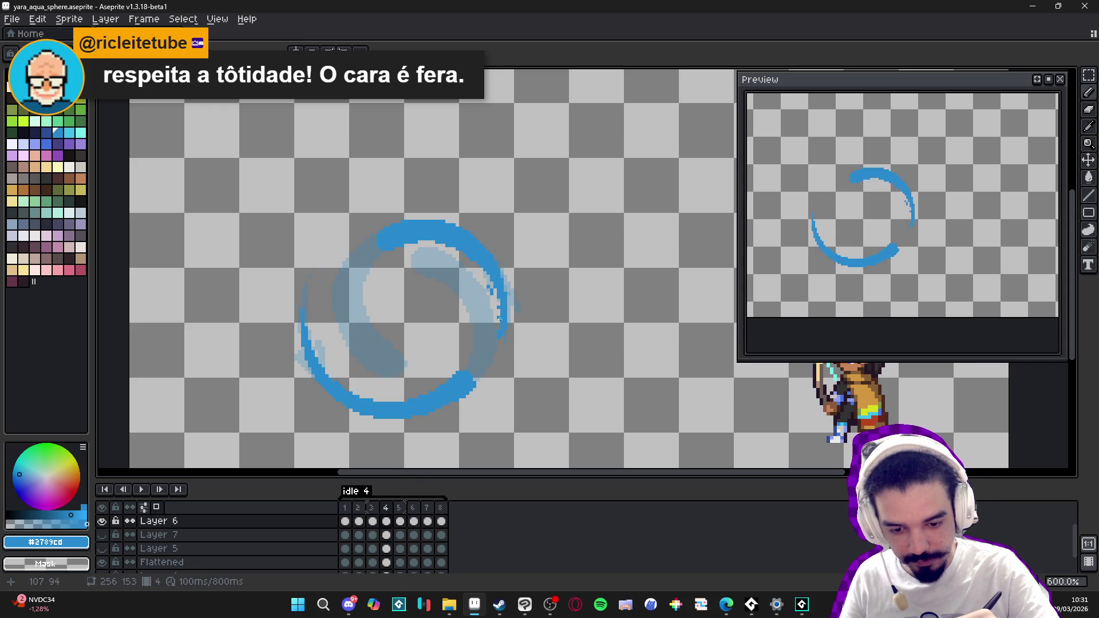
left_click_drag(500, 331, 499, 307)
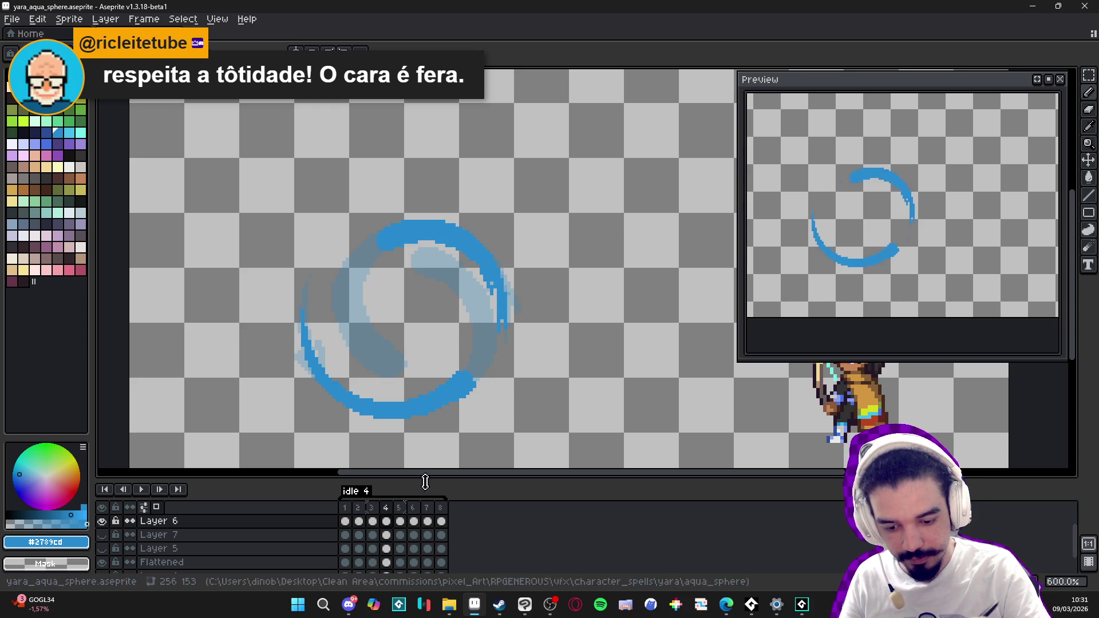
left_click(372, 520)
left_click(388, 512)
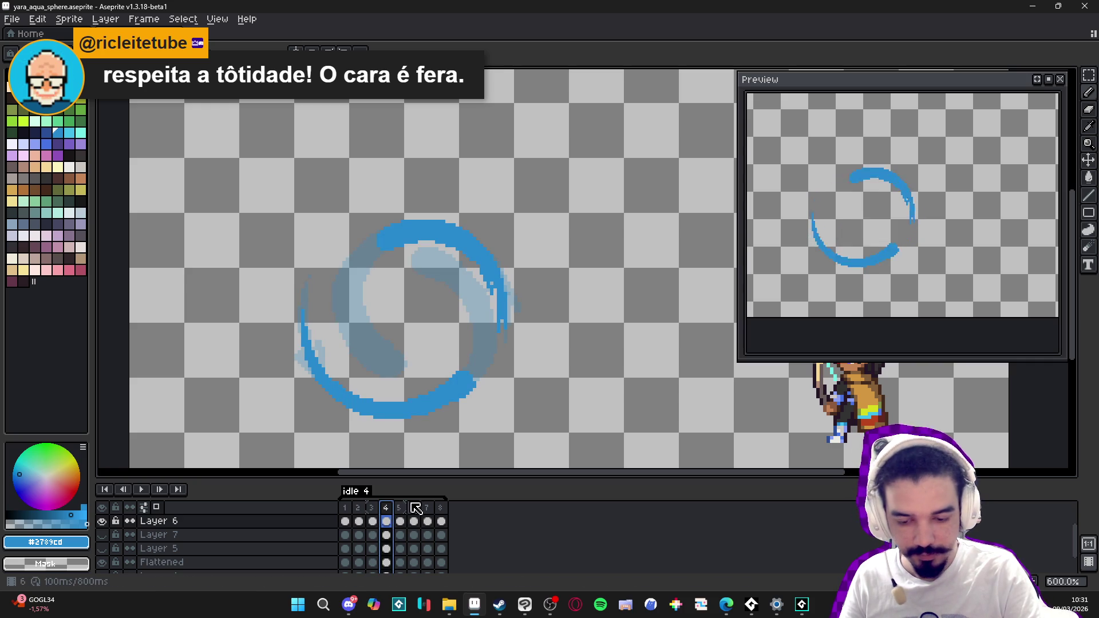
left_click(494, 248)
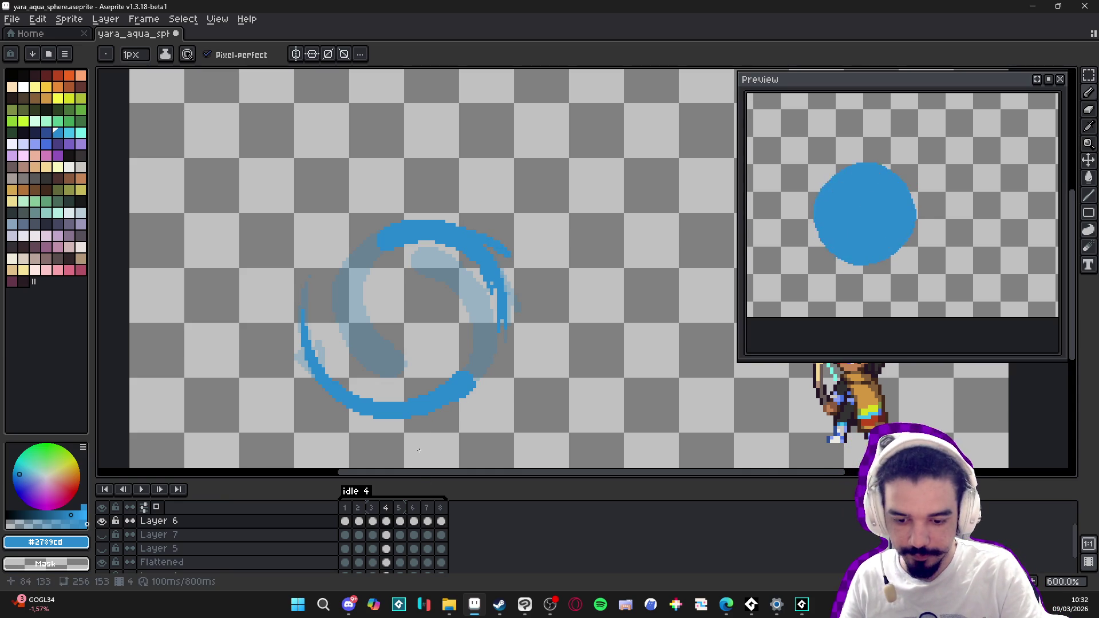
left_click(370, 508)
Step: Add a short blue stroke to the left edge of frame 4's ring, comparing with frames 2 and 3
left_click(386, 508)
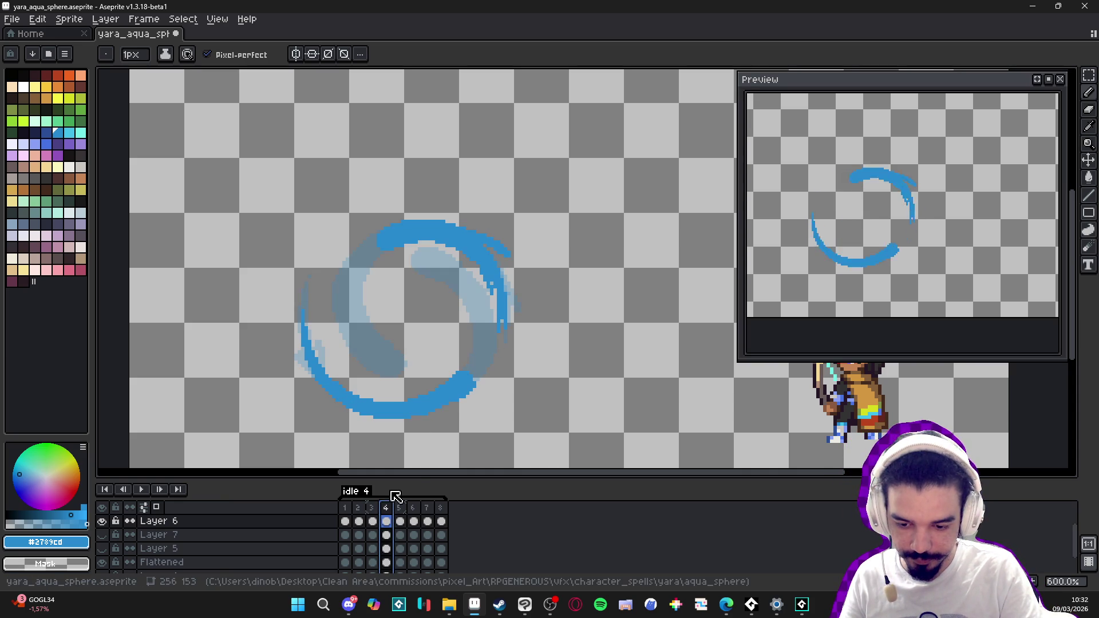
mouse_move(314, 342)
left_mouse_down()
mouse_move(315, 332)
mouse_move(317, 343)
left_mouse_up()
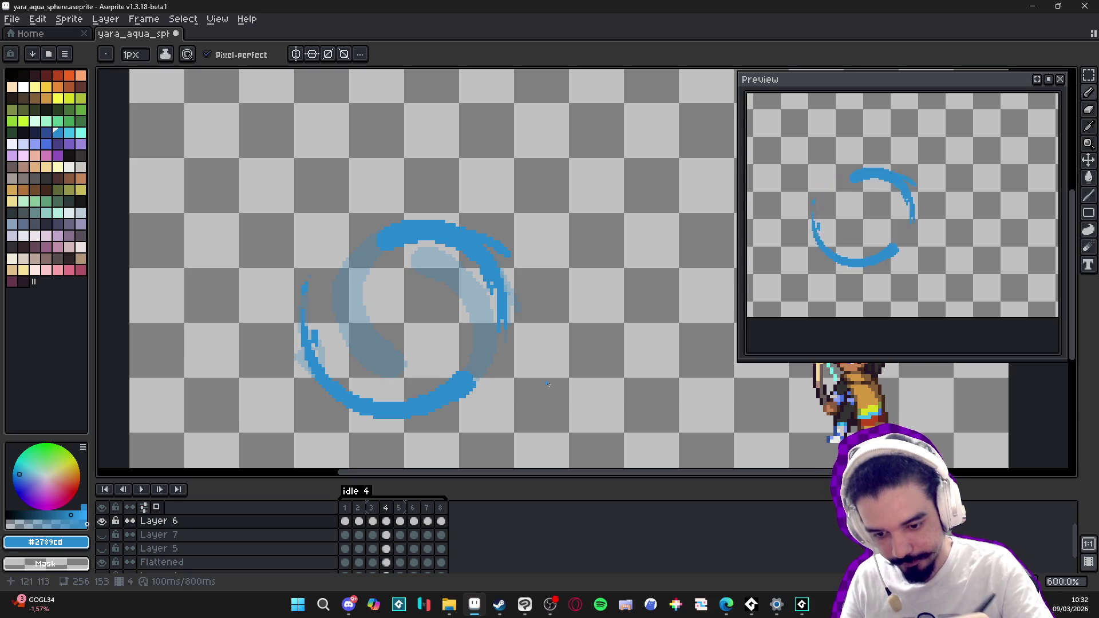
left_click(373, 507)
left_click(359, 508)
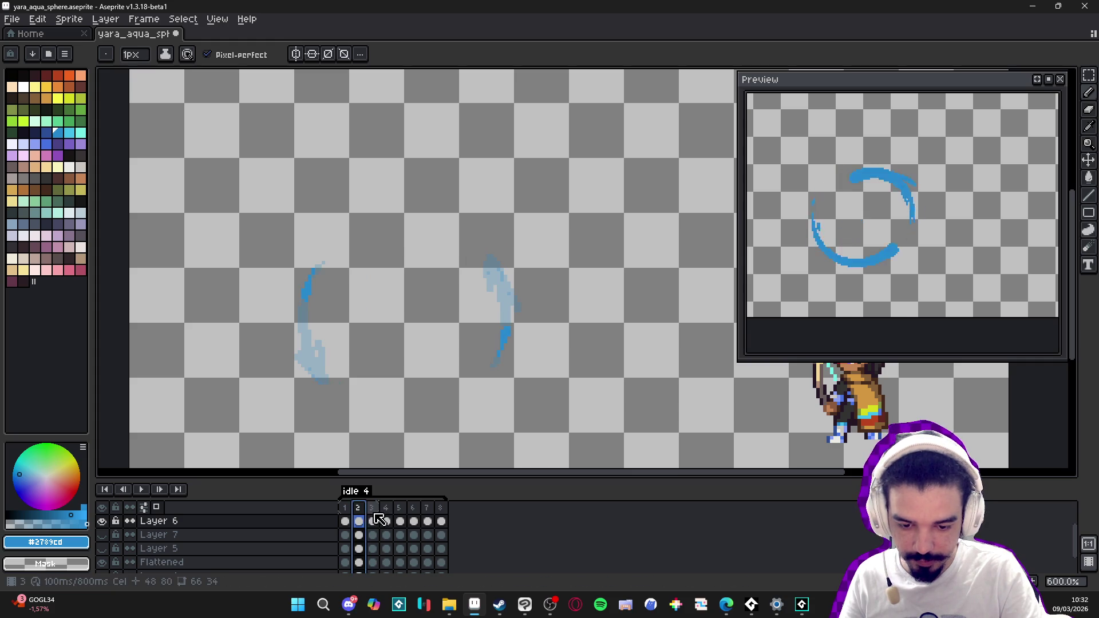
left_click(373, 511)
left_click(388, 515)
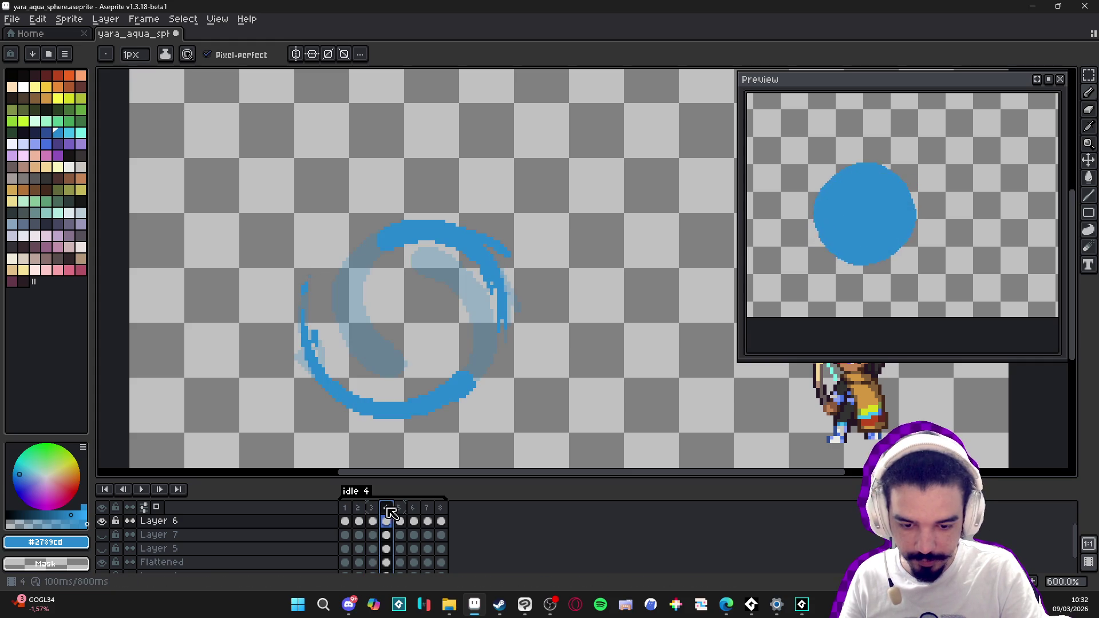
Step: Switch between Eraser and Pencil, recheck frame 3, then advance to frame 5
key("e")
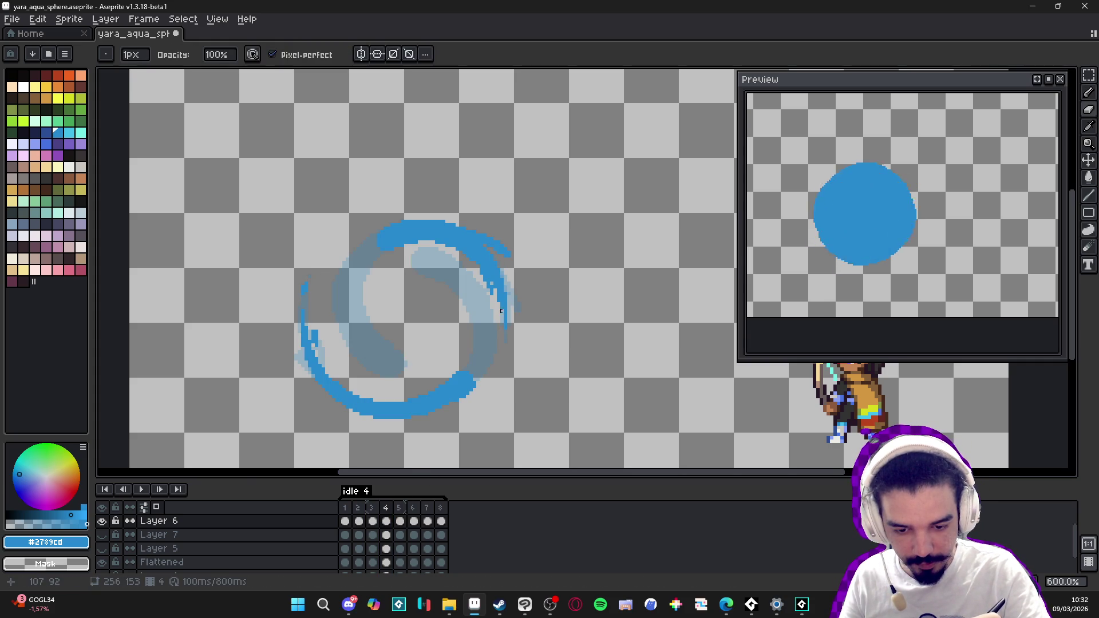
key("b")
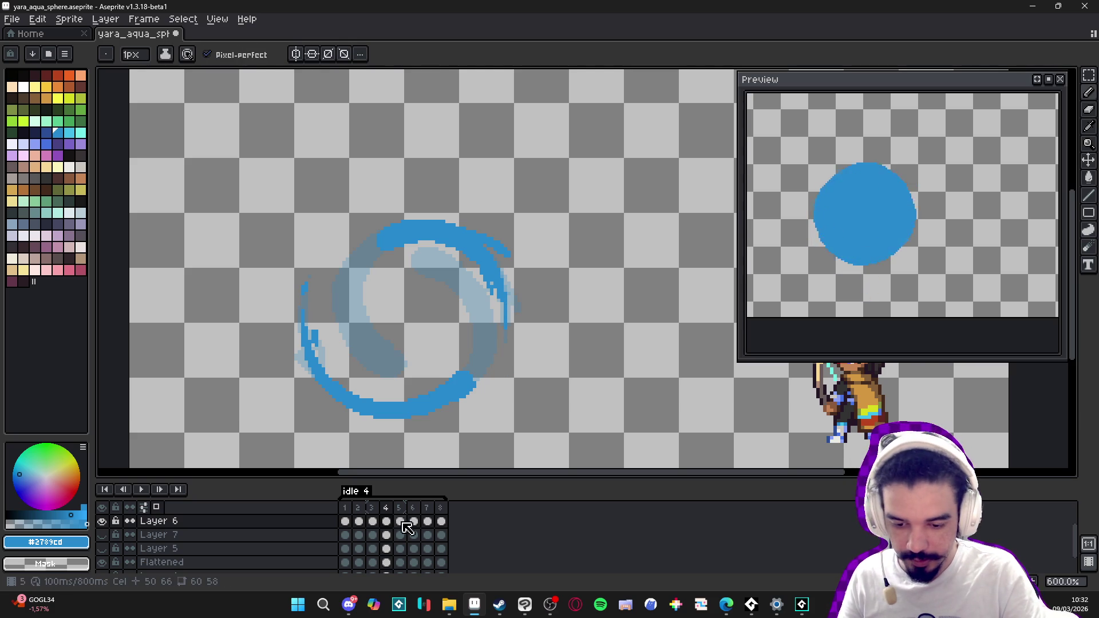
left_click(373, 520)
left_click(387, 521)
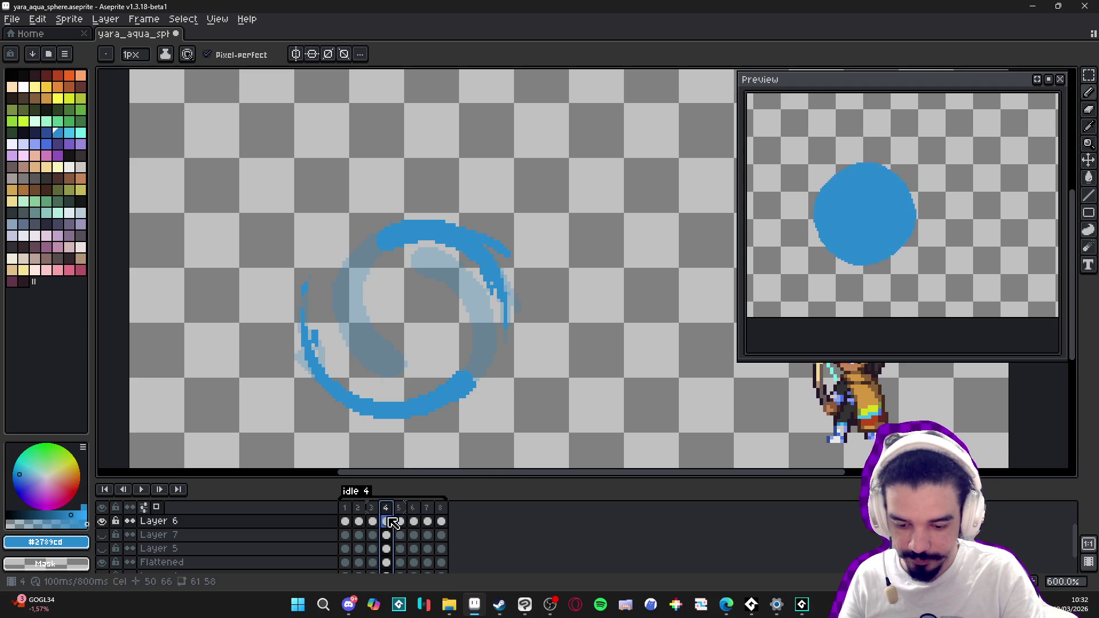
left_click(312, 339)
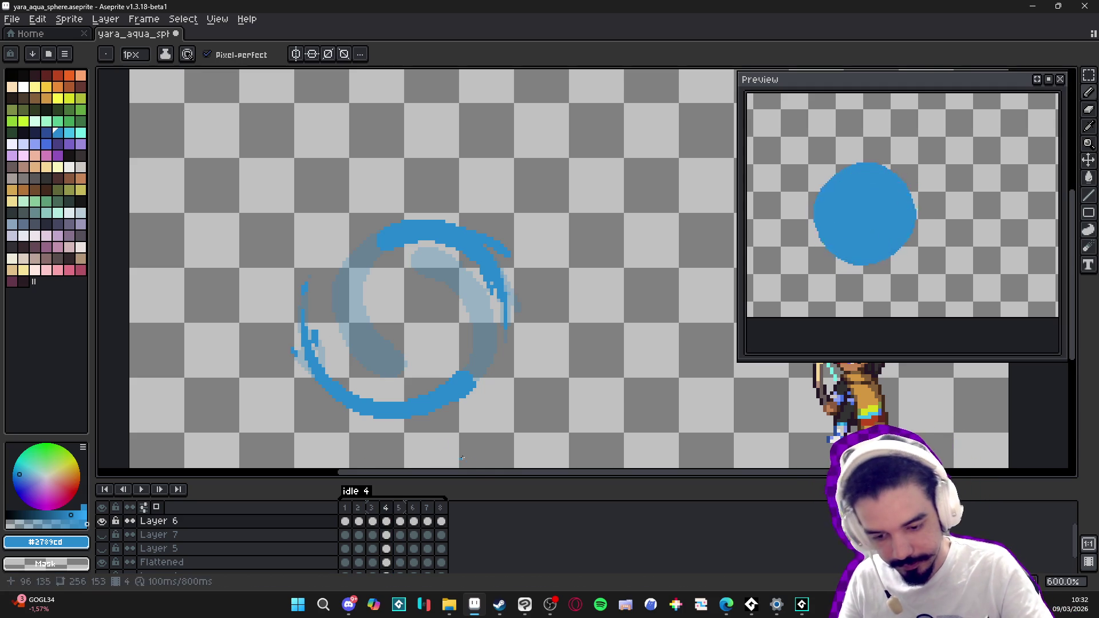
key("Right")
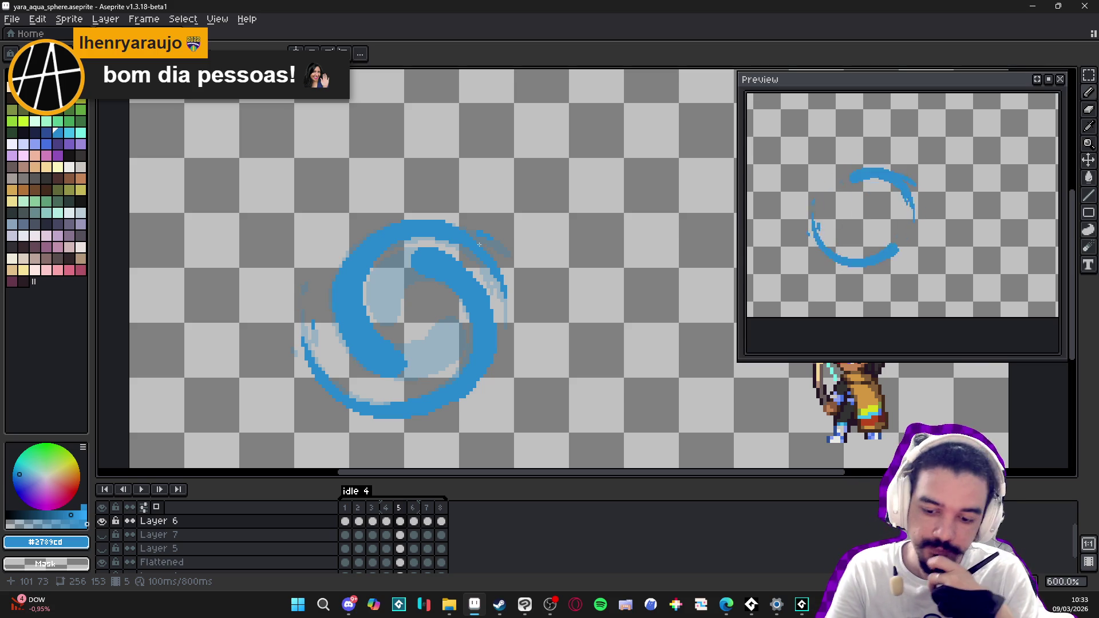
Step: Draw short strokes on frame 6's lower-left and upper-right swirl tails, then step back through earlier frames
left_click_drag(311, 355, 313, 362)
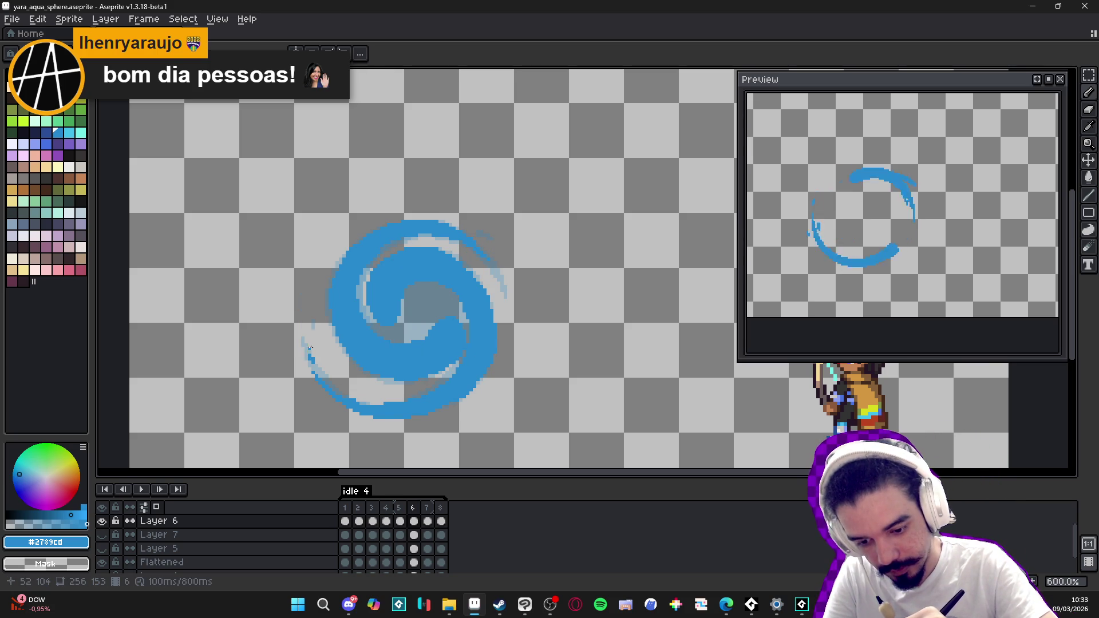
left_click_drag(499, 278, 501, 280)
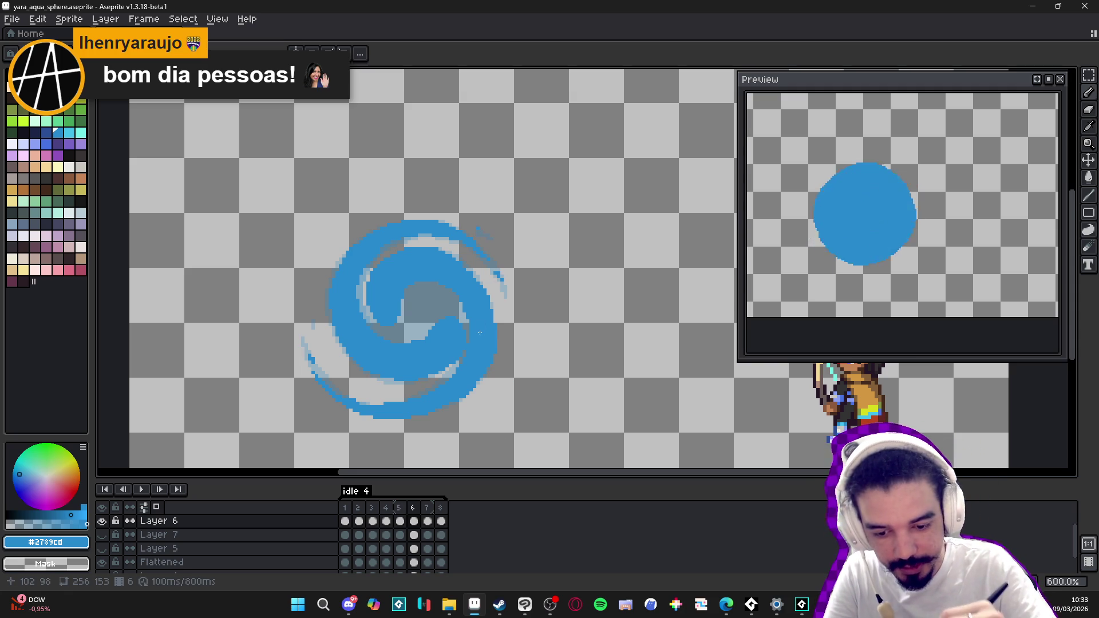
key("Left")
key("Right")
key("Left")
key("Left")
key("Left")
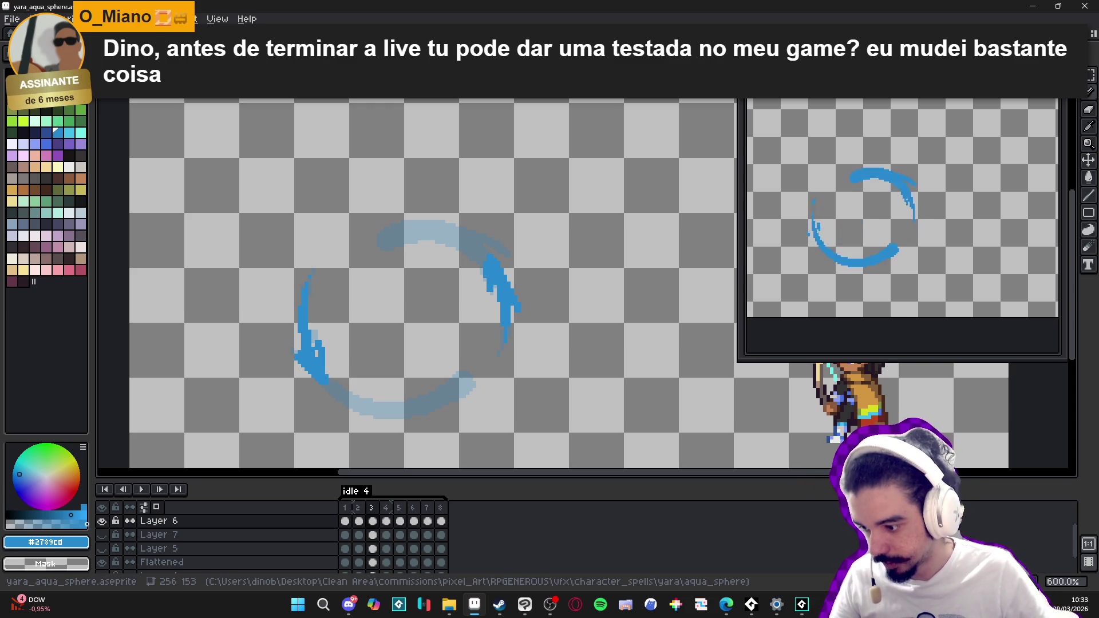
Step: Search Edge for 'final boss blues itch io' using the address bar suggestion
key("alt+Tab")
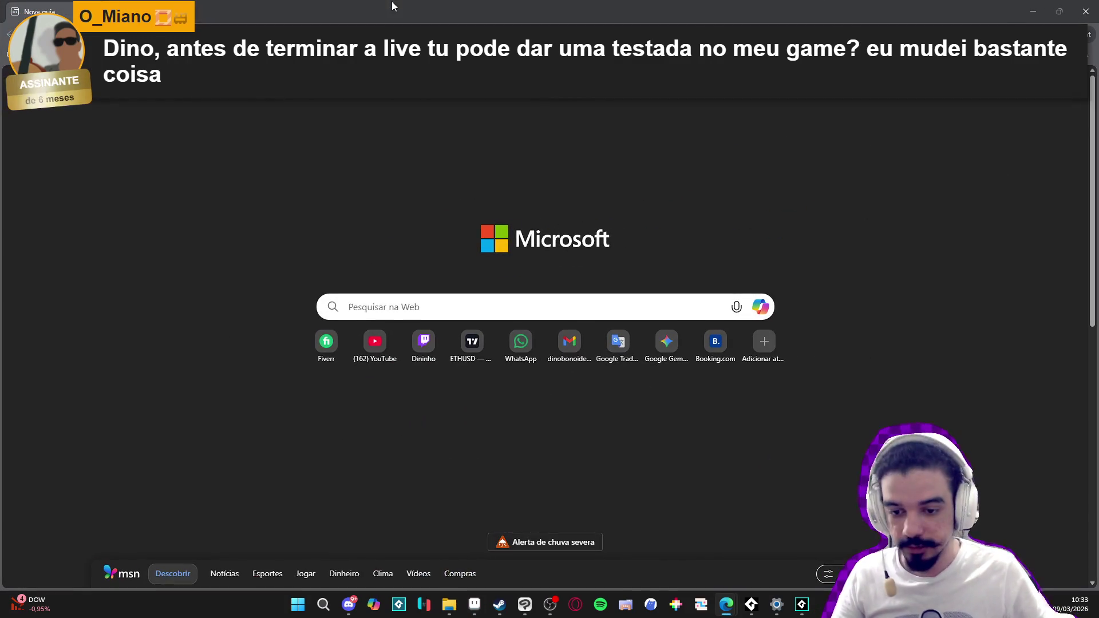
type("final b")
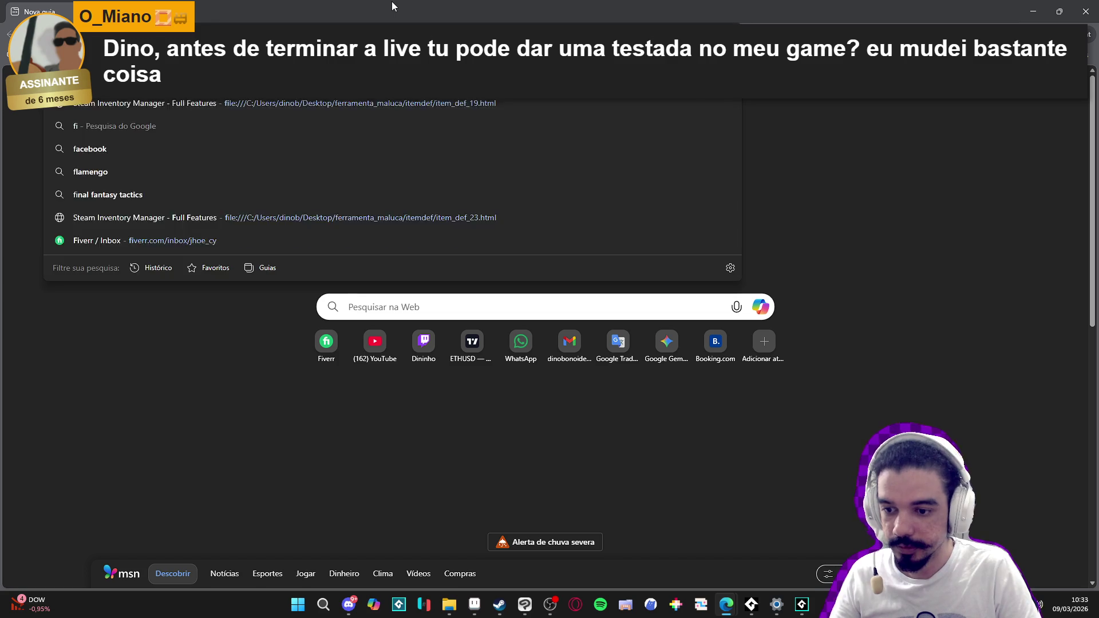
type("oss blues")
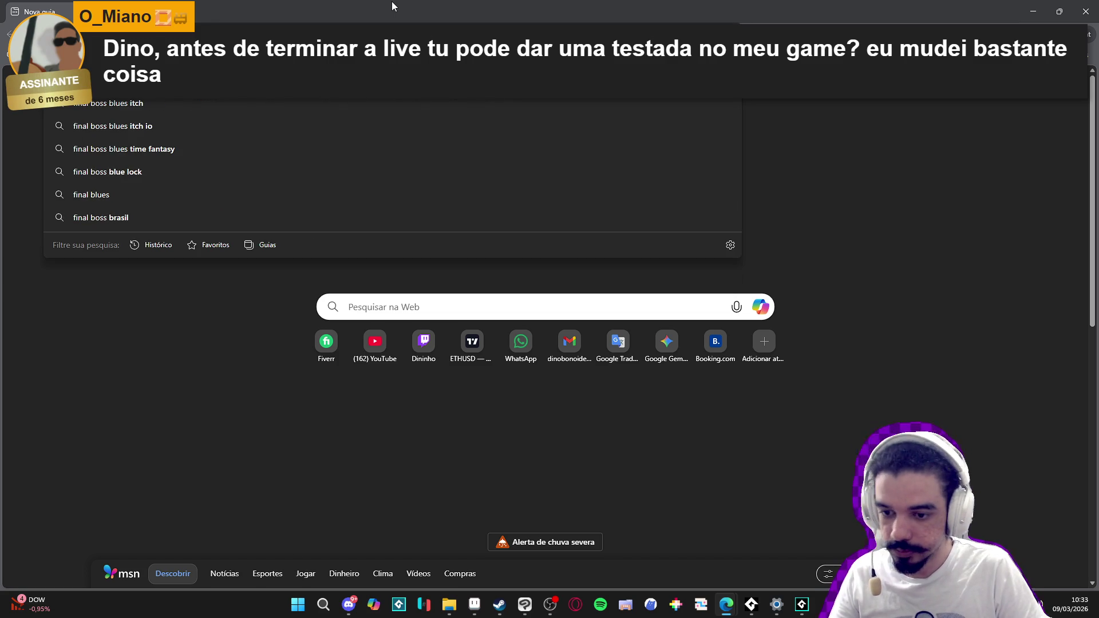
key("Down")
key("Down")
key("Return")
Step: Open the finalbossblues itch.io store and its X Modern RPG Environment Tileset page
left_click(217, 193)
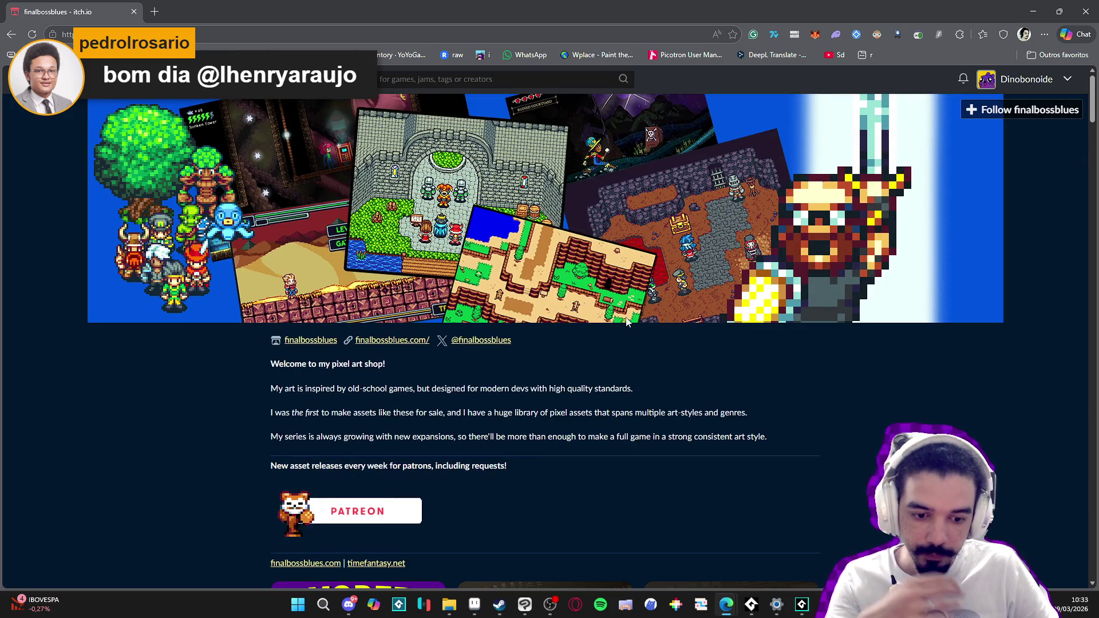
scroll(626, 322, "down", 5)
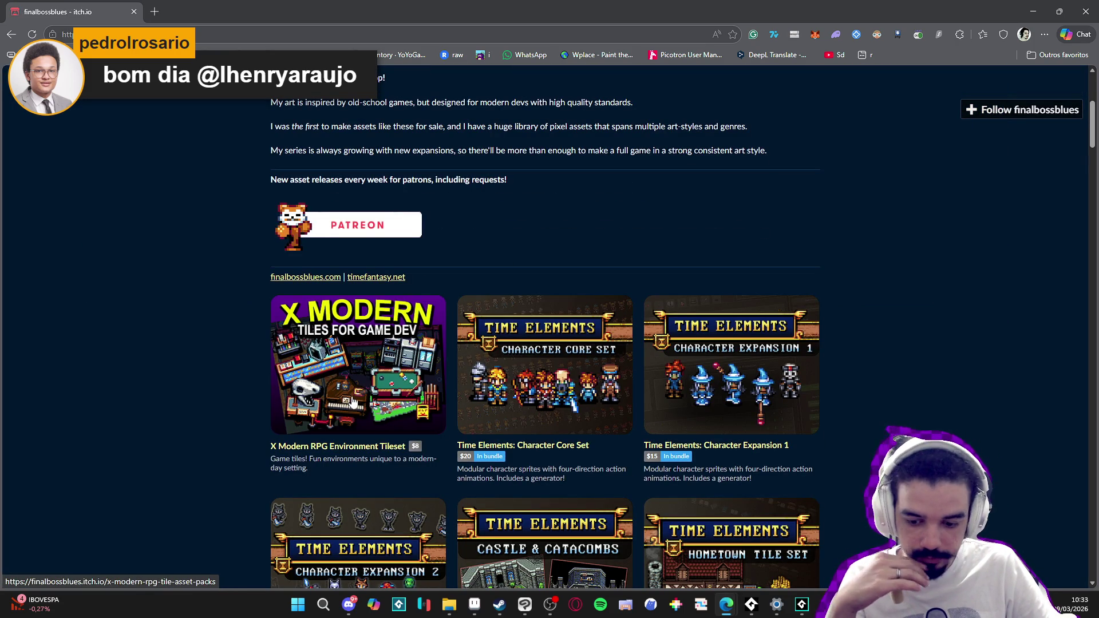
left_click(441, 335)
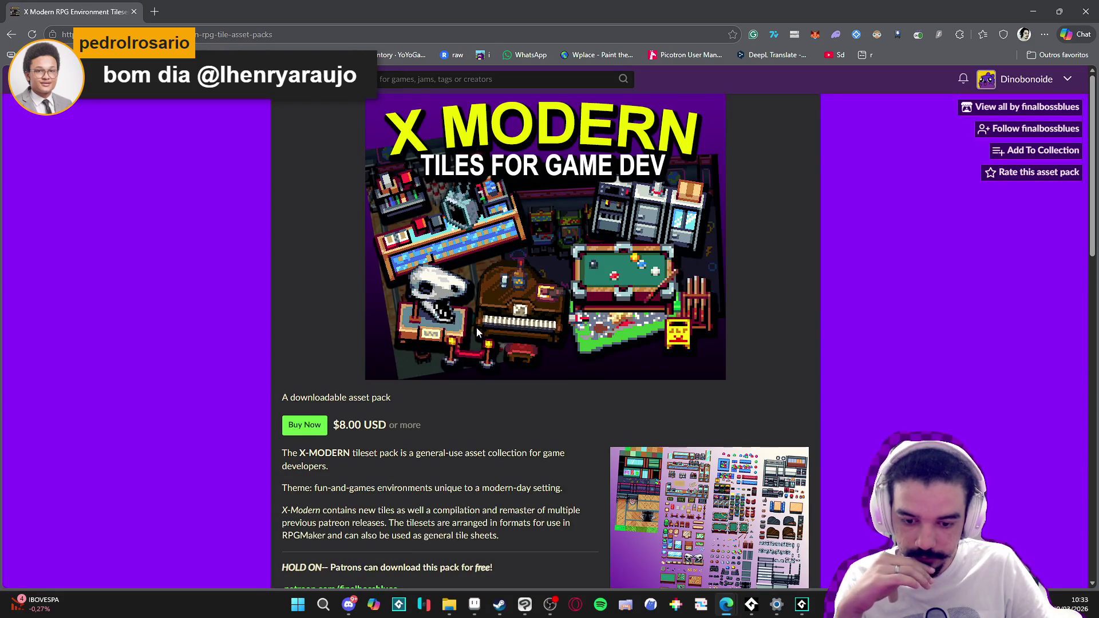
scroll(194, 244, "down", 8)
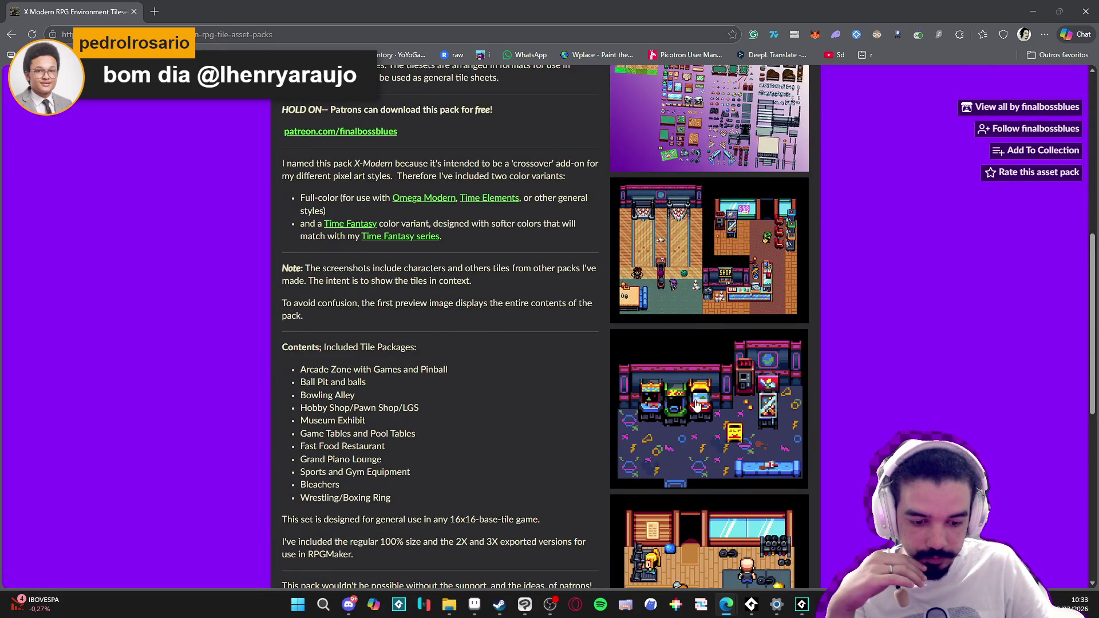
Step: Enlarge and close the arcade, bowling-and-shop and gym preview screenshots
left_click(668, 381)
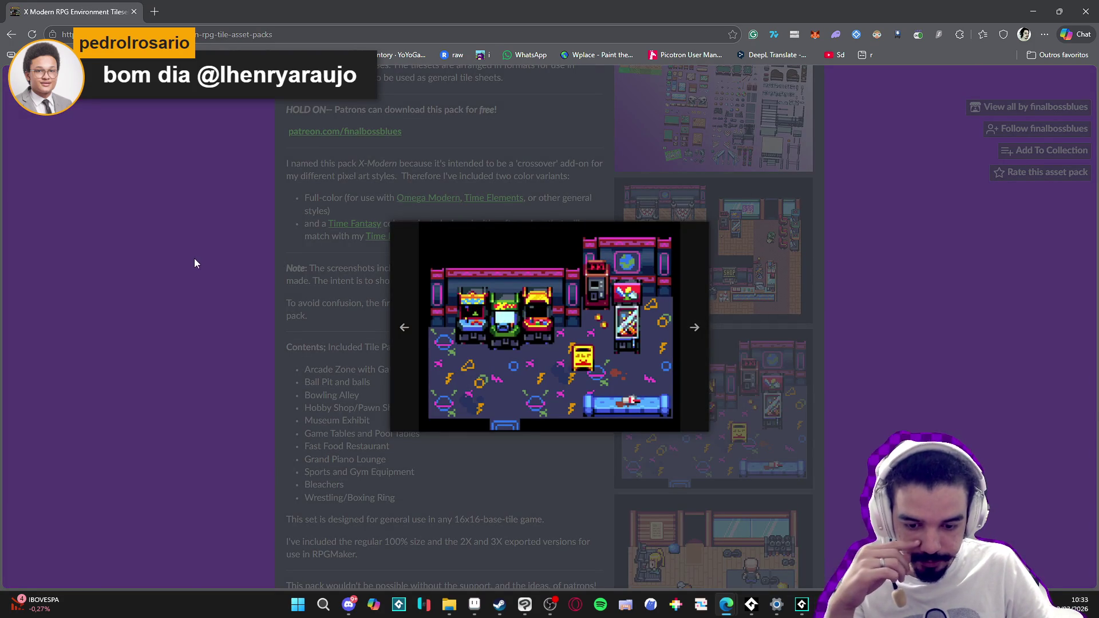
left_click(194, 258)
scroll(826, 372, "up", 1)
left_click(682, 336)
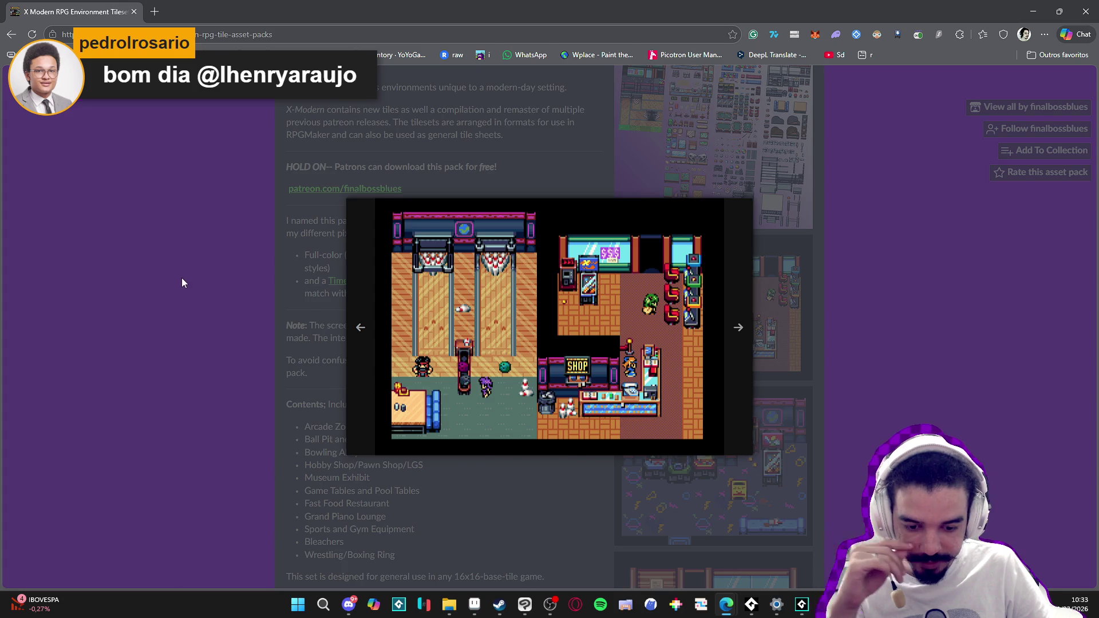
left_click(181, 277)
scroll(181, 277, "down", 4)
left_click(776, 411)
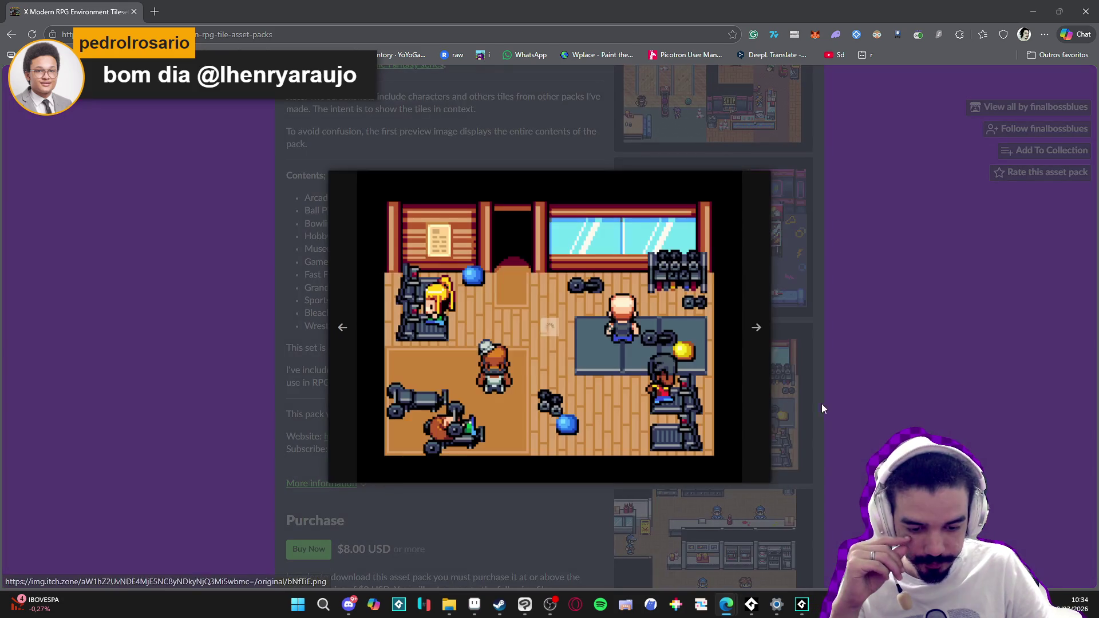
left_click(845, 365)
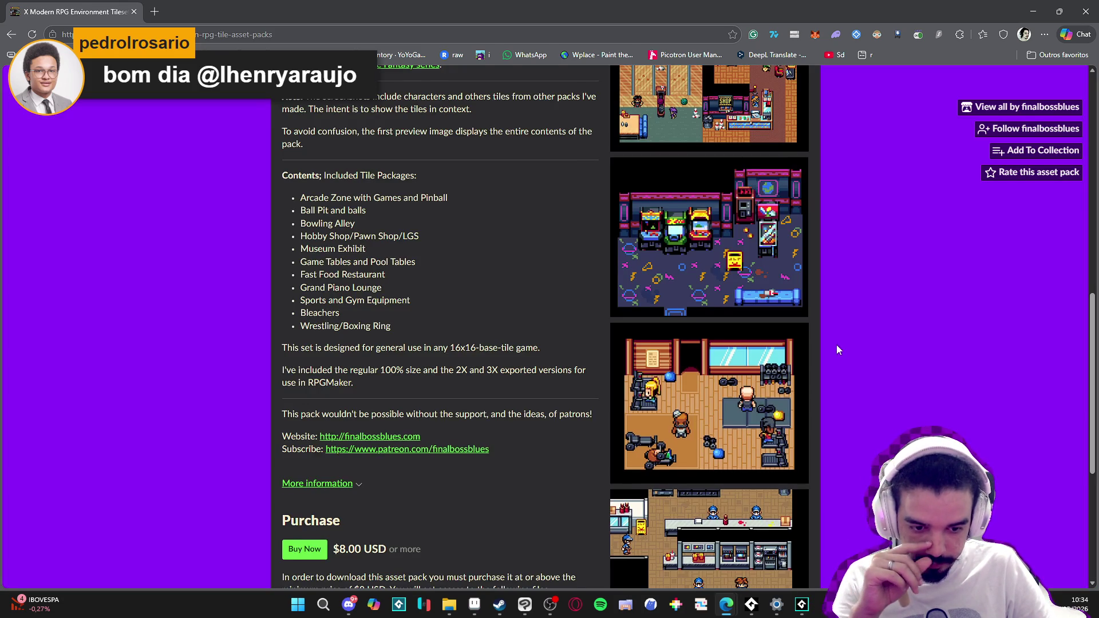
scroll(839, 346, "up", 5)
scroll(716, 354, "up", 6)
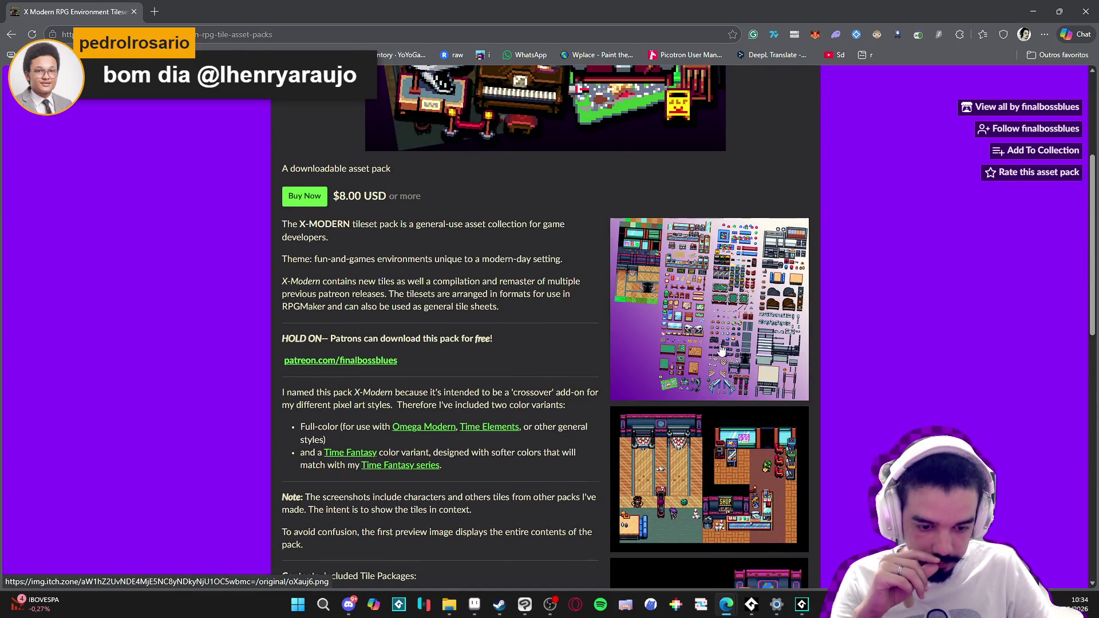
Step: Return to the finalbossblues store page and scroll down its asset listing
left_click(12, 34)
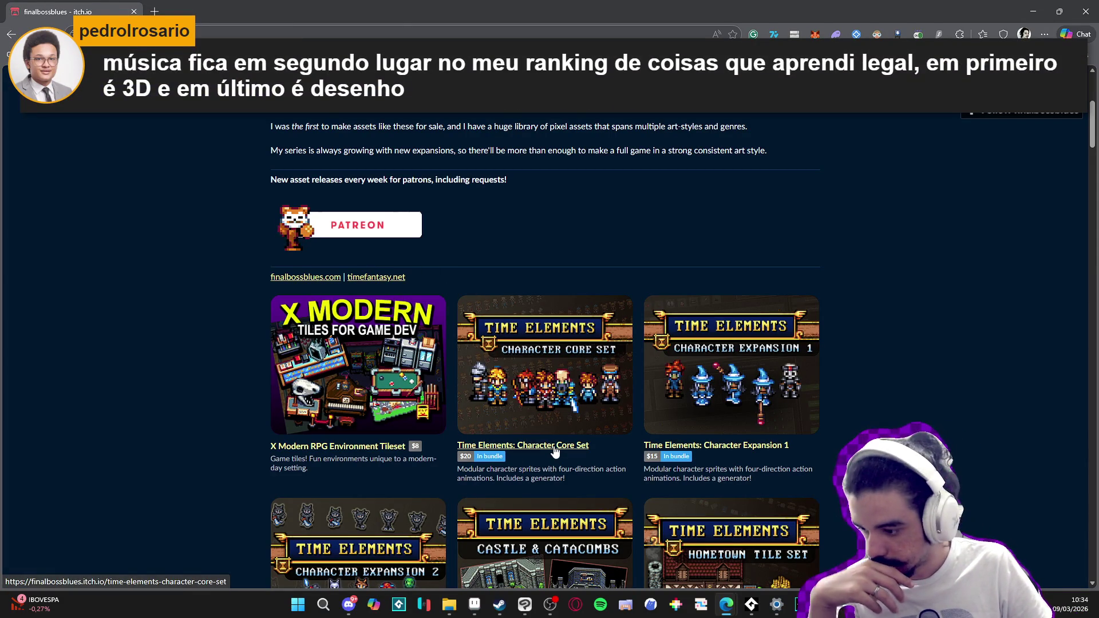
scroll(863, 385, "down", 4)
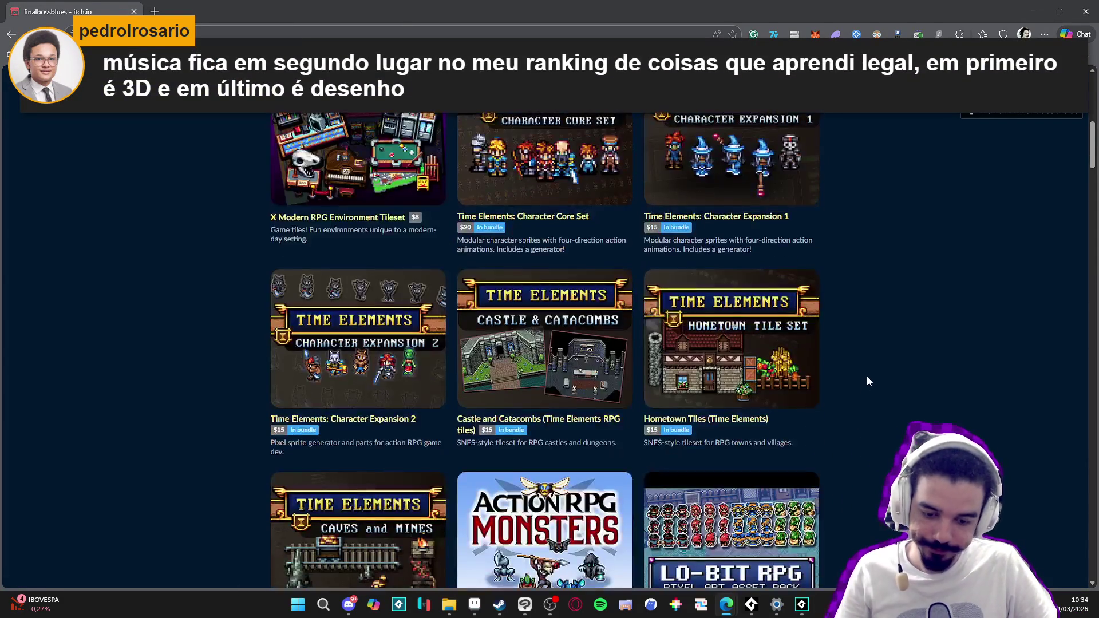
scroll(869, 360, "down", 3)
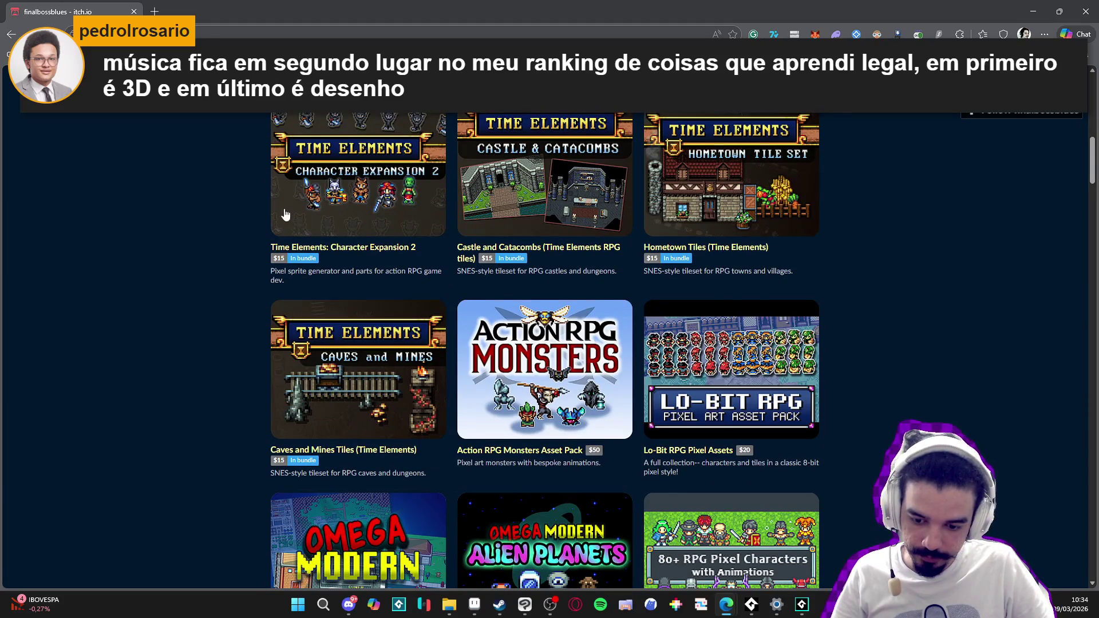
scroll(379, 365, "down", 2)
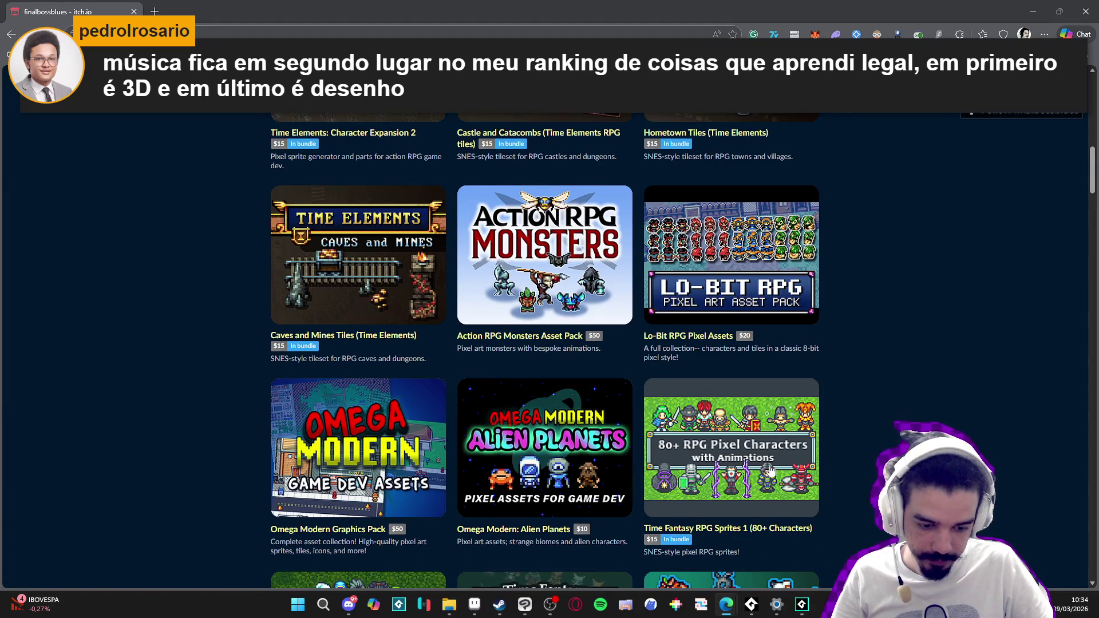
scroll(836, 473, "down", 1)
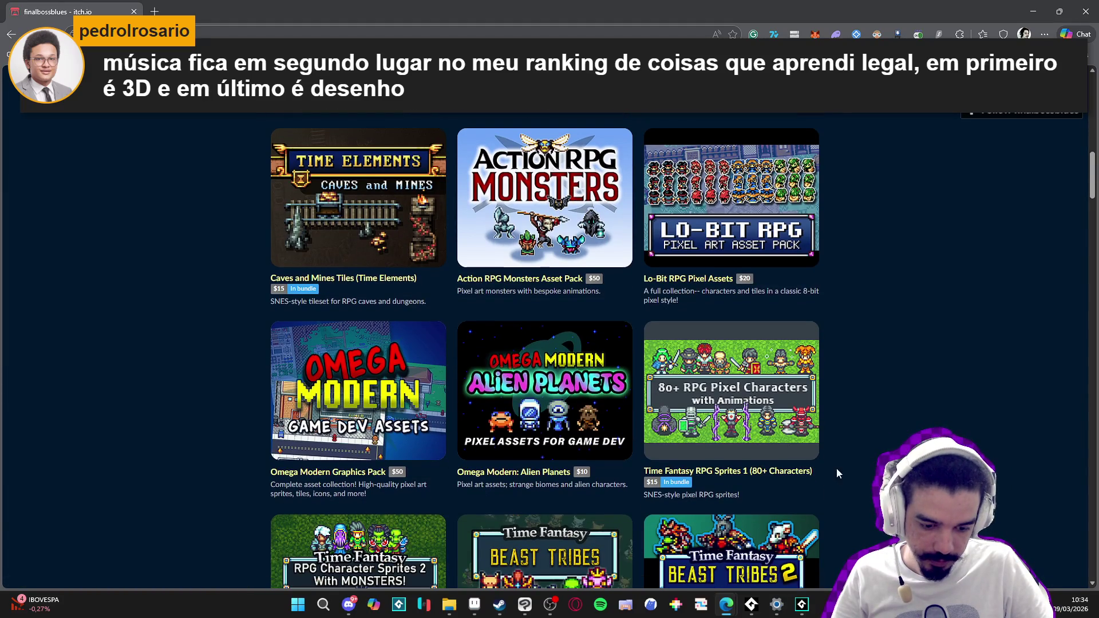
Step: Open Time Fantasy RPG Sprites 1 and page through its enlarged screenshots to the sprite sheet
left_click(747, 479)
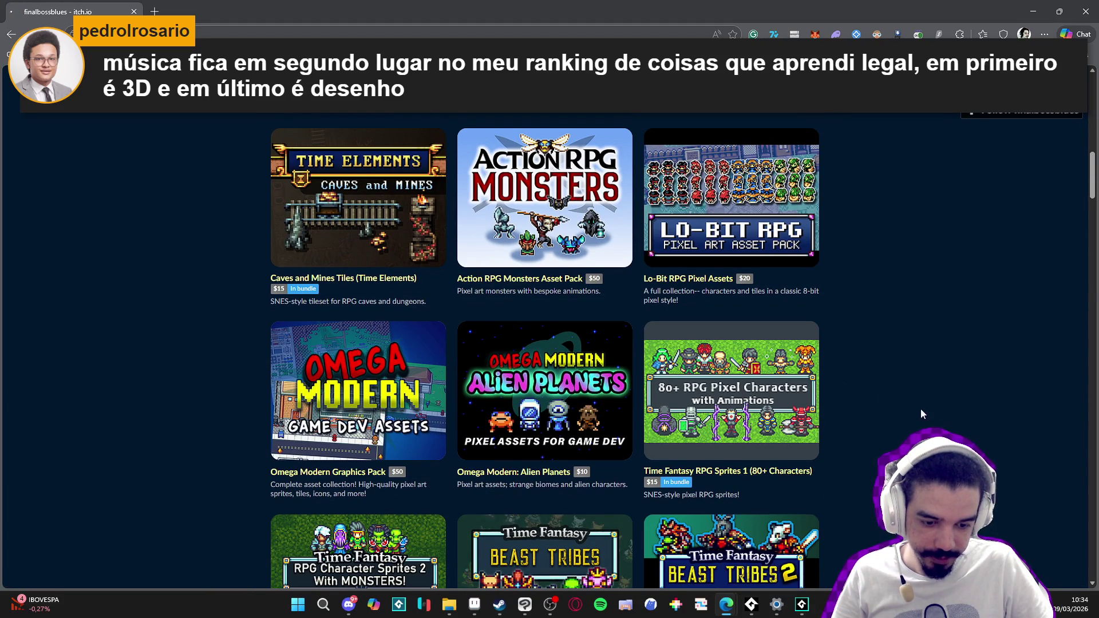
scroll(723, 342, "down", 5)
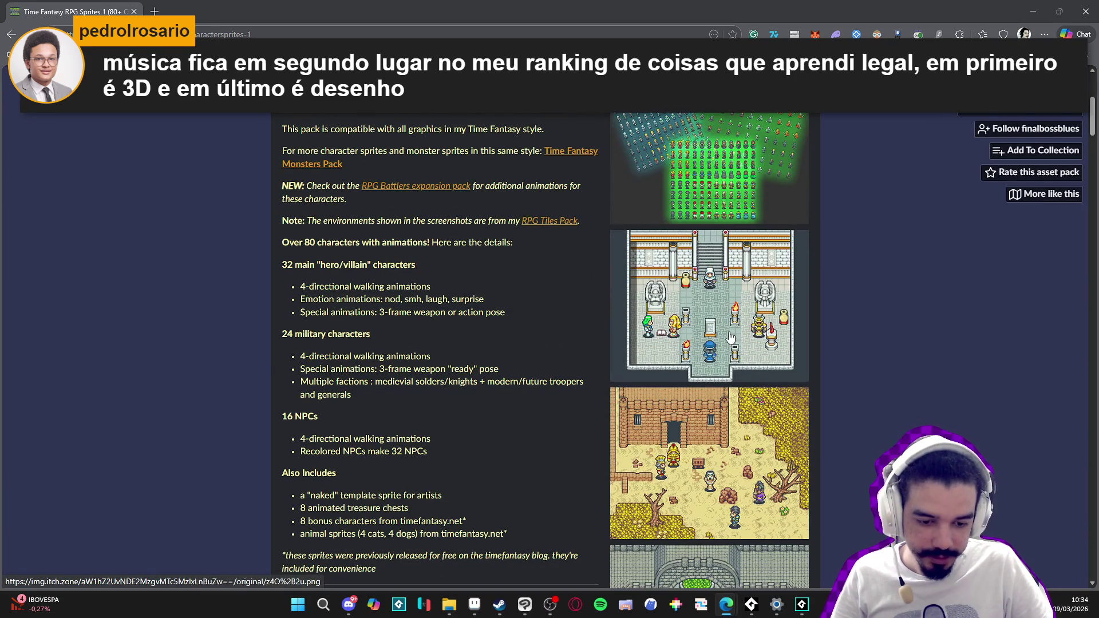
left_click(725, 342)
left_click(720, 327)
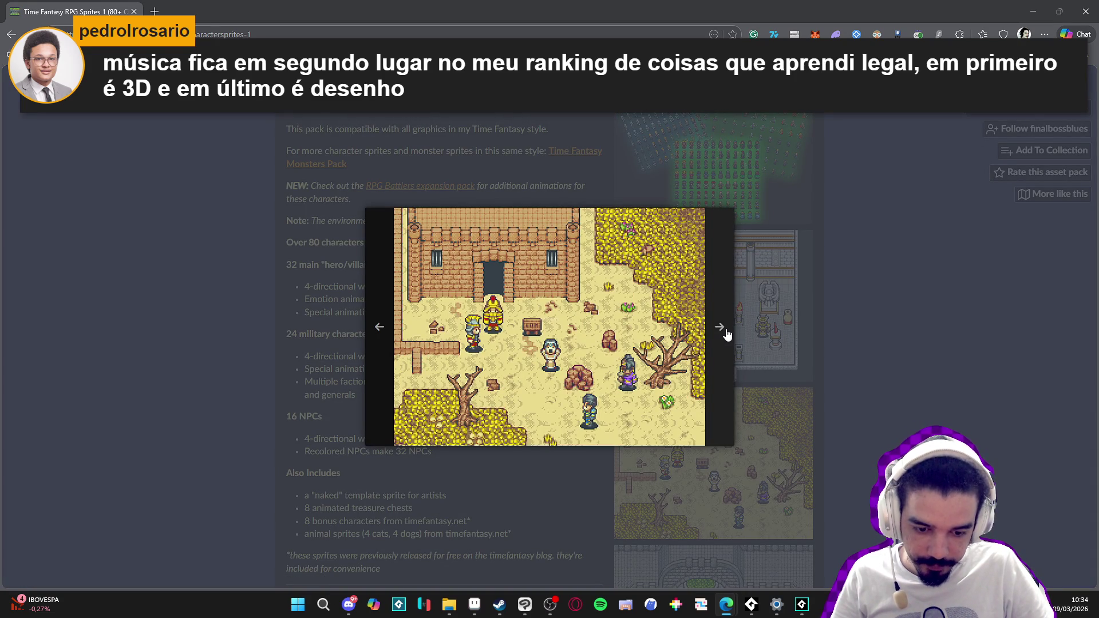
left_click(725, 331)
left_click(725, 331)
left_click(723, 330)
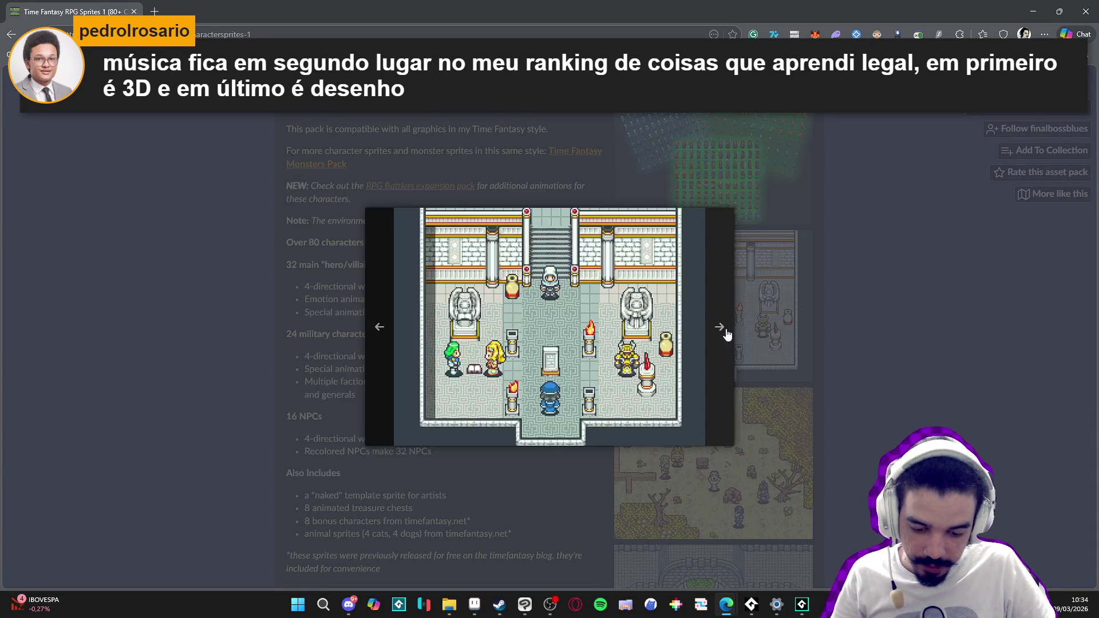
left_click(721, 331)
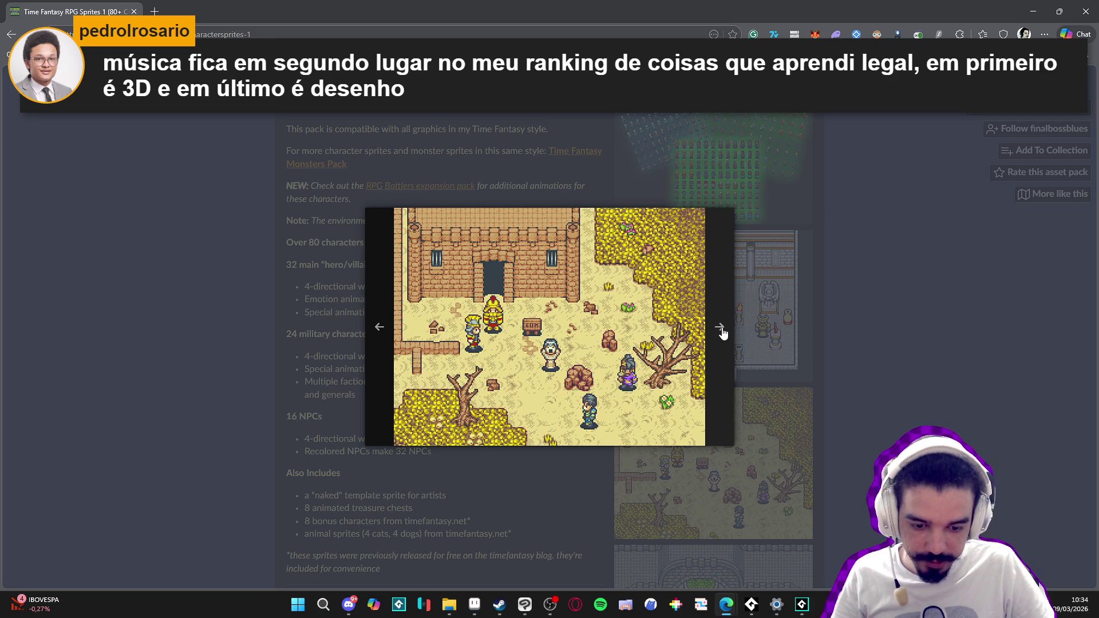
left_click(720, 331)
left_click(747, 334)
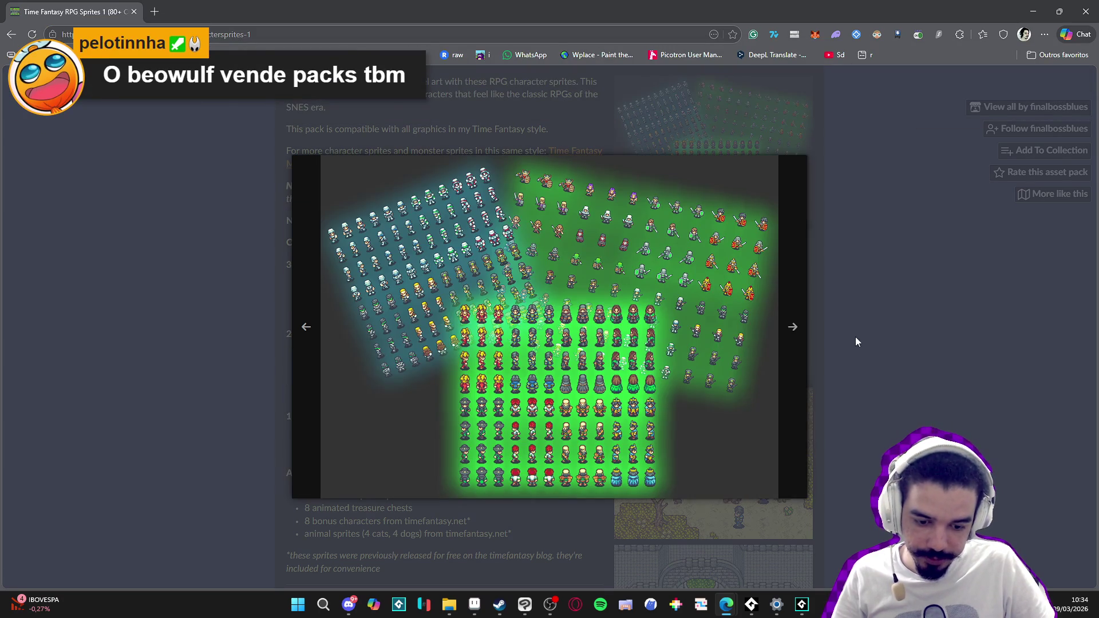
left_click(855, 336)
Step: Go back and open Time Fantasy RPG Sprites 2 (with Monsters), viewing its orc and horse-rider screenshots
scroll(793, 410, "down", 8)
scroll(792, 409, "up", 15)
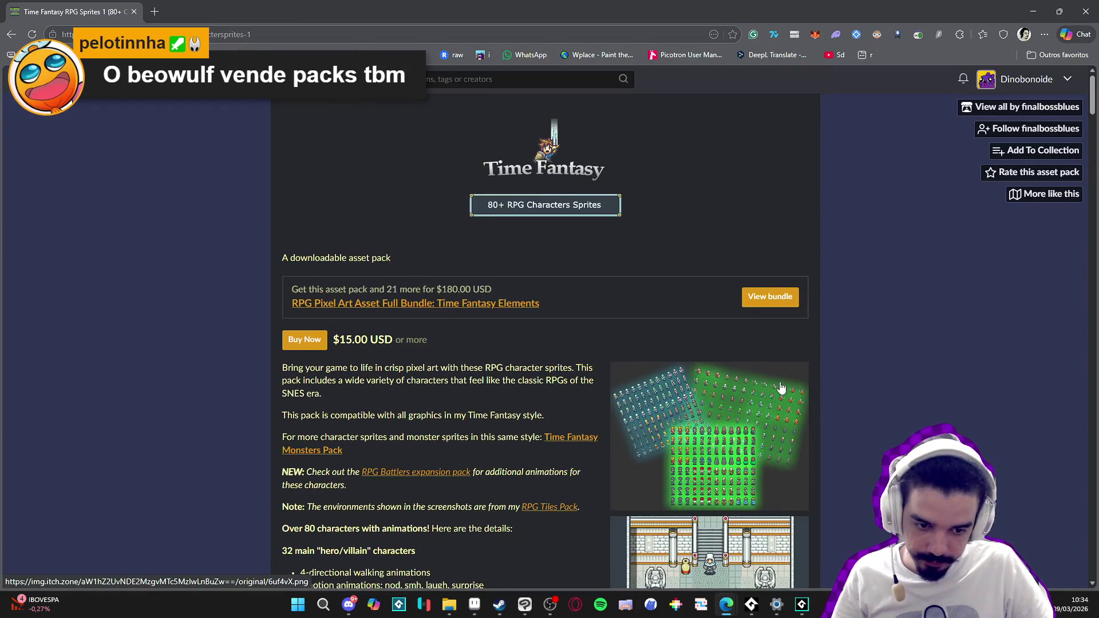
key("alt+Left")
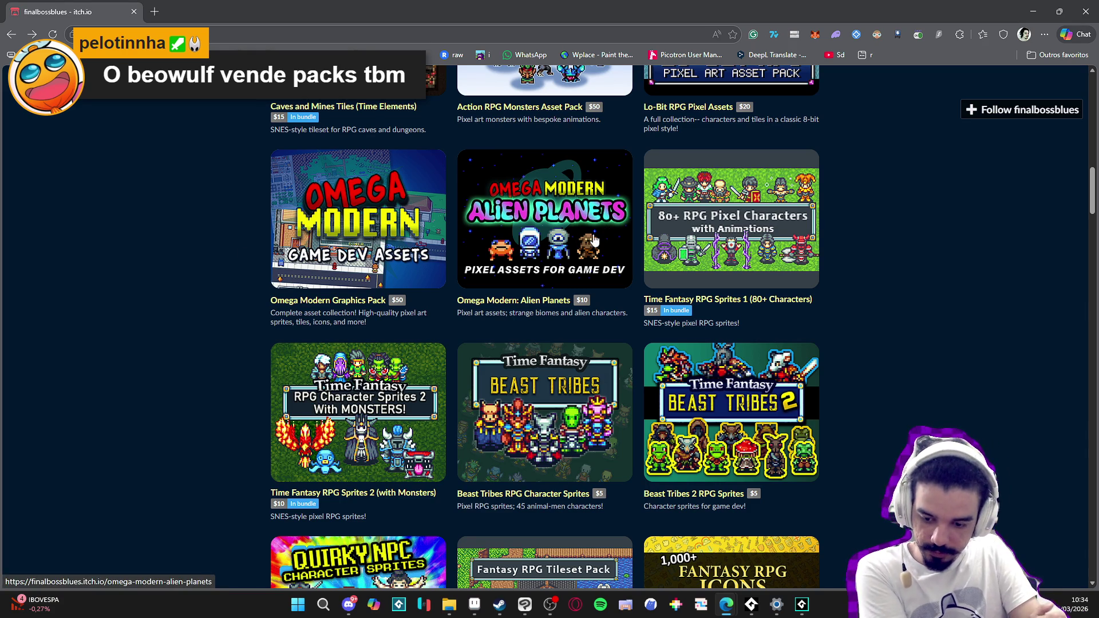
left_click(346, 494)
scroll(521, 429, "down", 4)
left_click(710, 378)
left_click(866, 350)
scroll(682, 533, "down", 2)
left_click(687, 435)
left_click(870, 329)
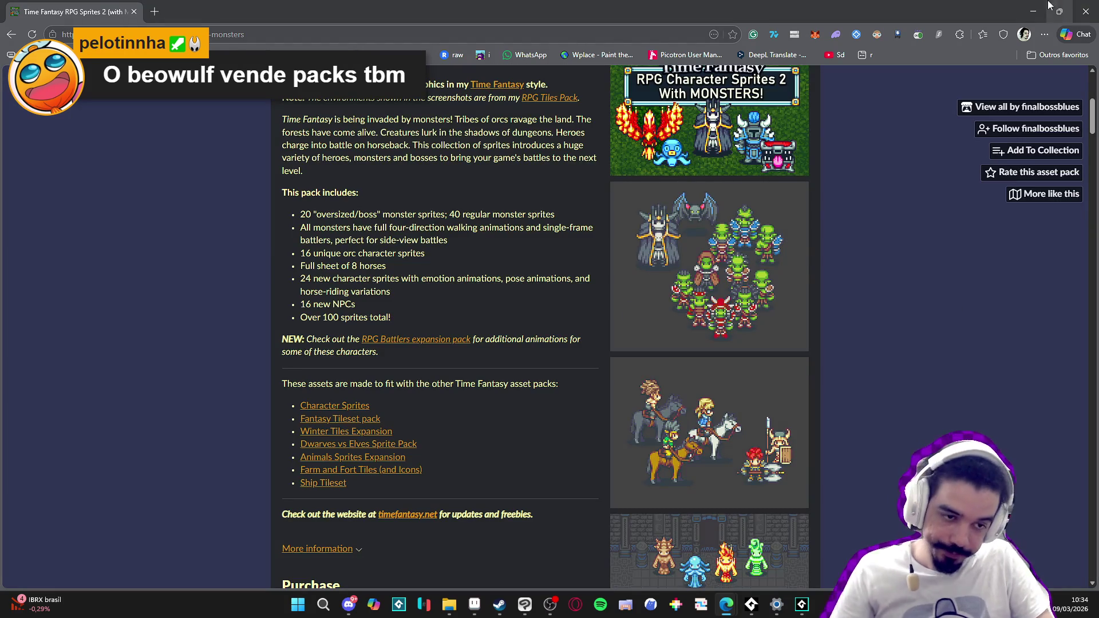
left_click(1033, 11)
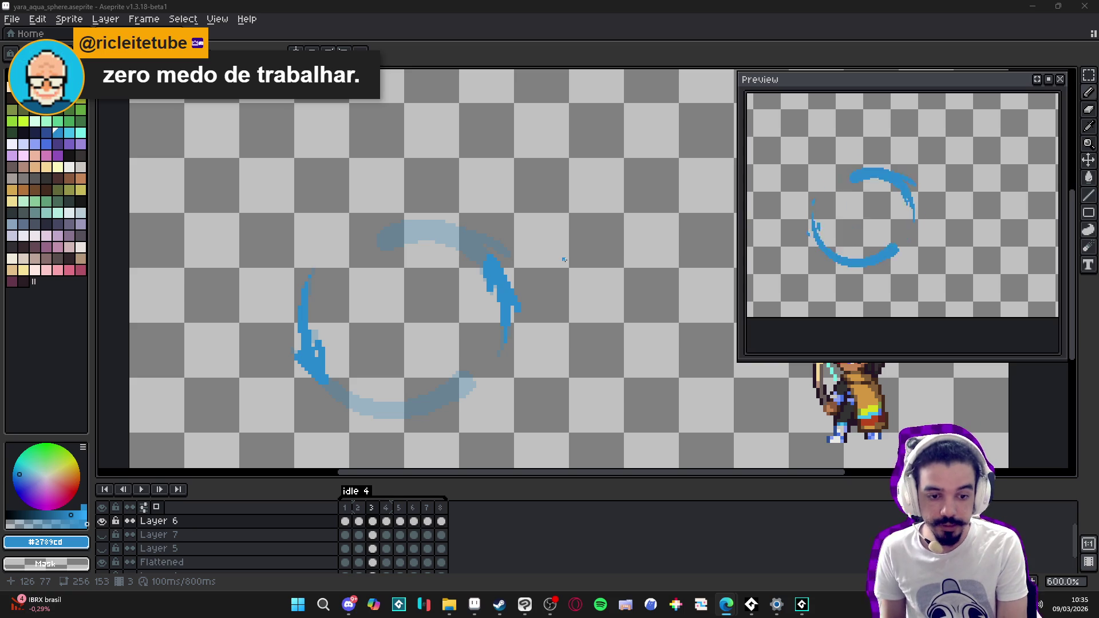
Step: Step through frames 4 to 8, dabbing blue near the swirl's lower-left edge on frame 7
left_click(386, 520)
left_click(400, 521)
left_click(413, 521)
left_click(427, 520)
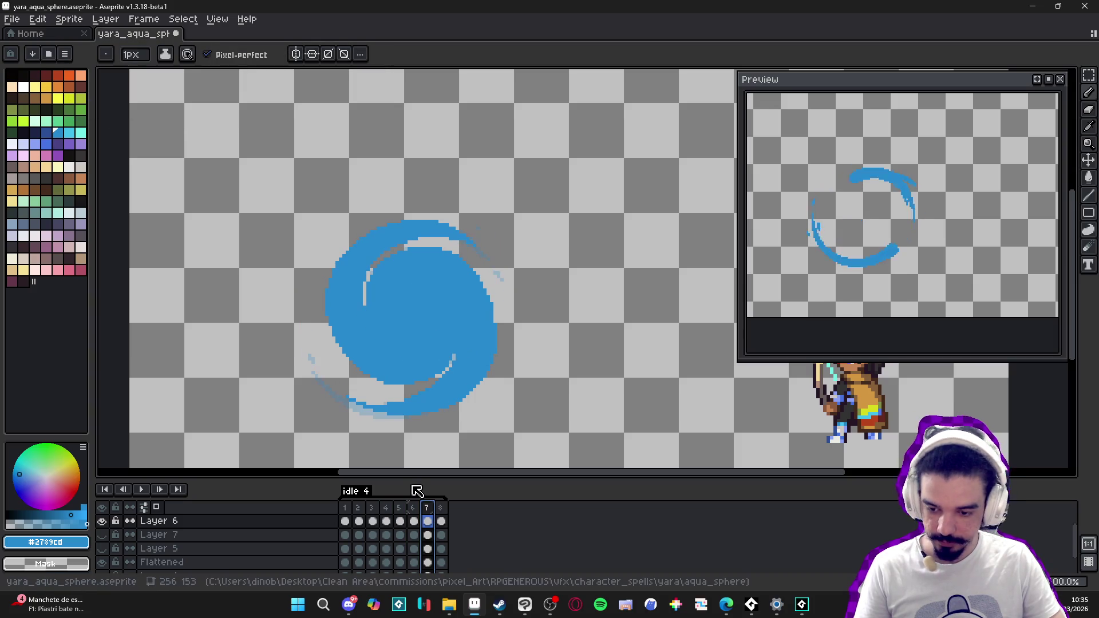
left_click_drag(323, 381, 335, 394)
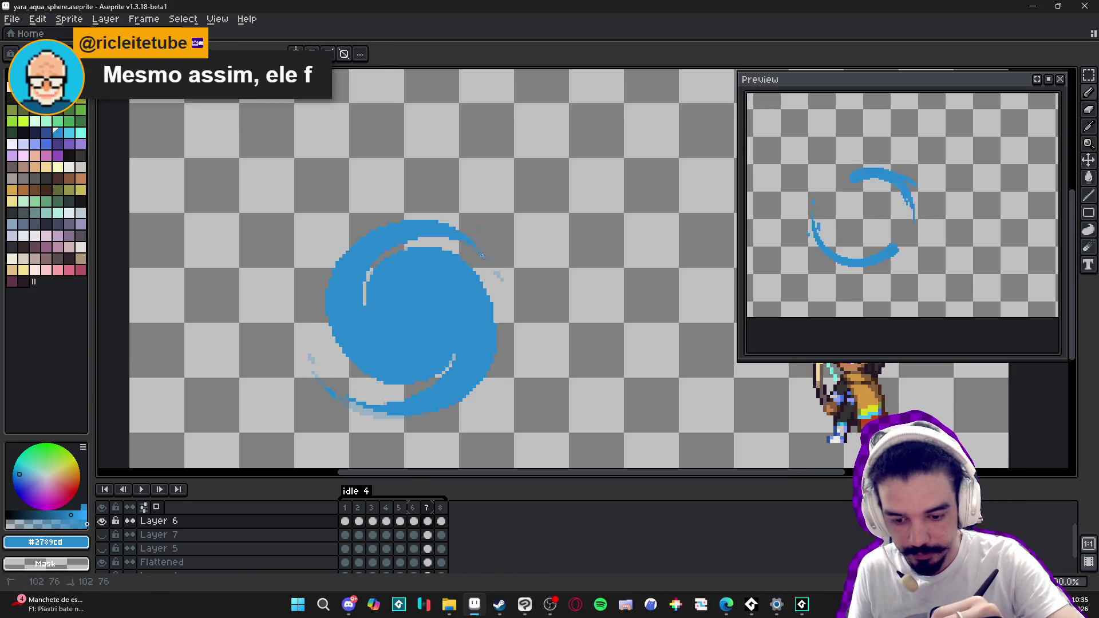
left_click(441, 521)
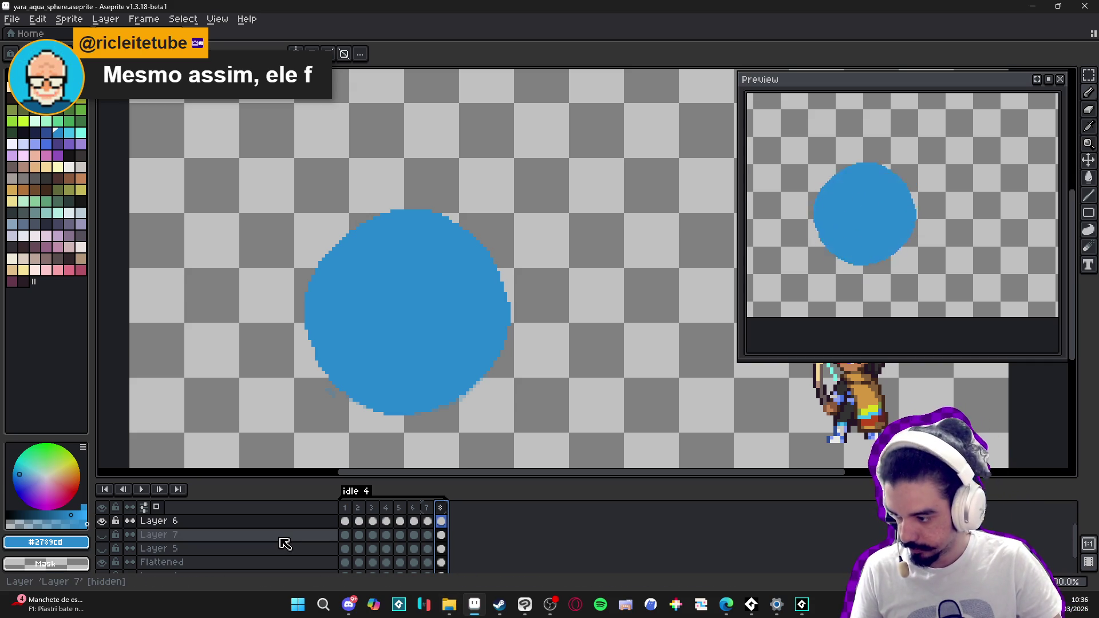
Step: Make Layer 5 and the Layer 4 cave background visible
left_click(103, 549)
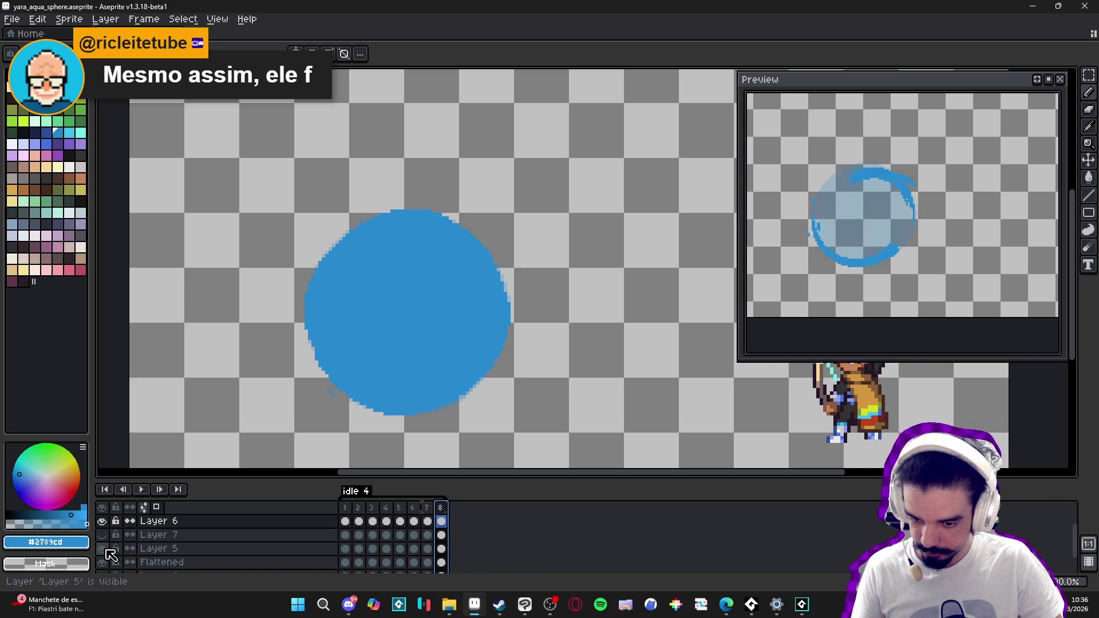
scroll(110, 554, "down", 1)
left_click(109, 563)
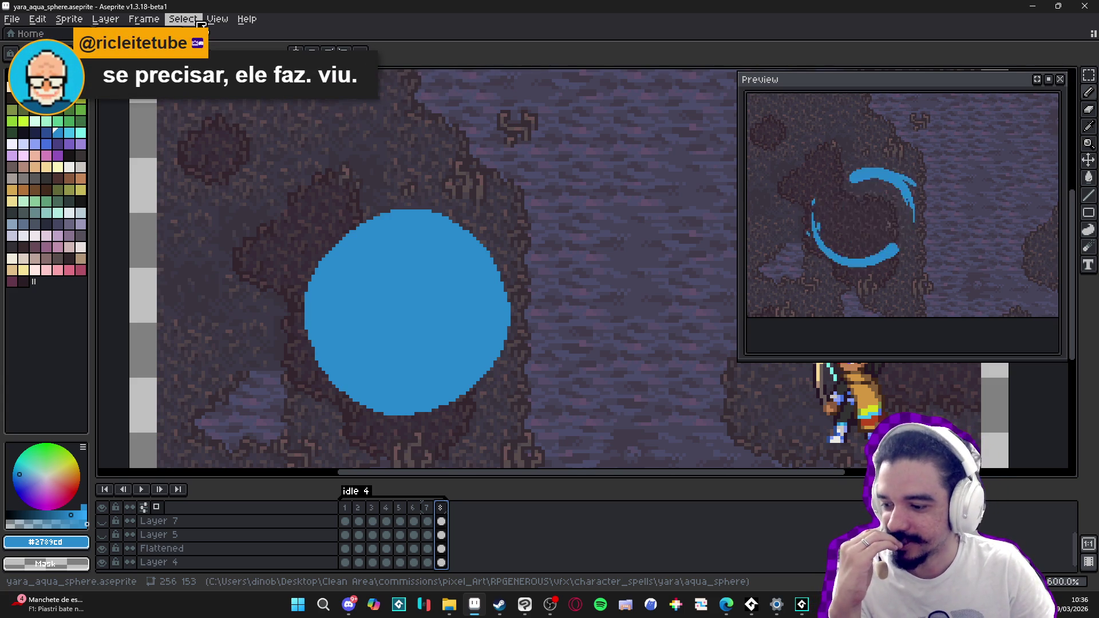
Step: Glance at the View menu without changes, then check frame 7 and return to frame 8 on Layer 6
left_click(199, 23)
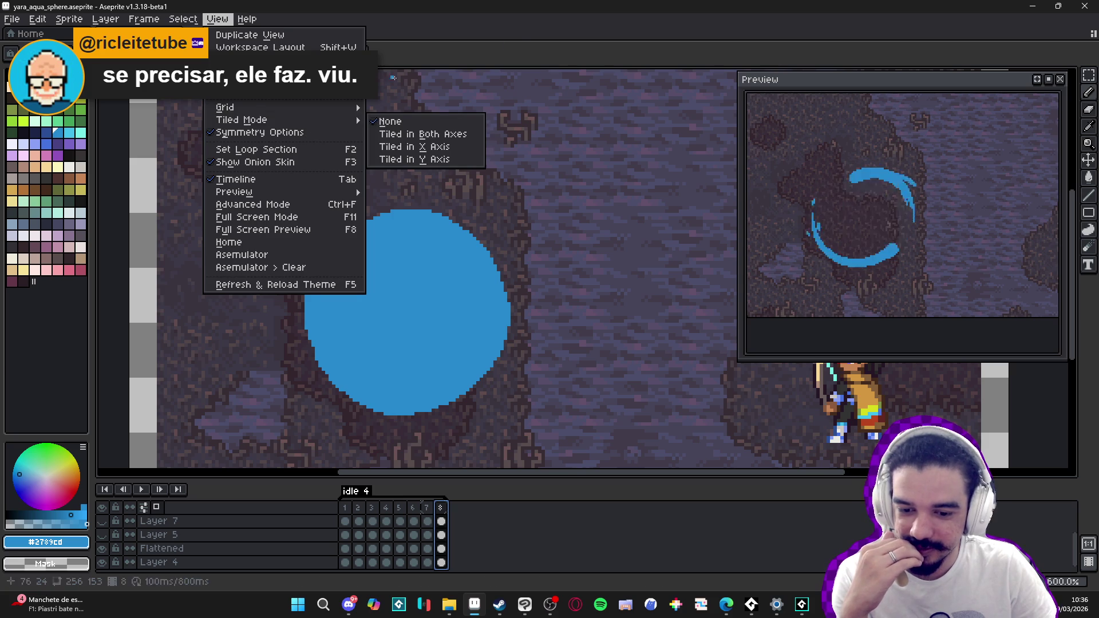
left_click(519, 28)
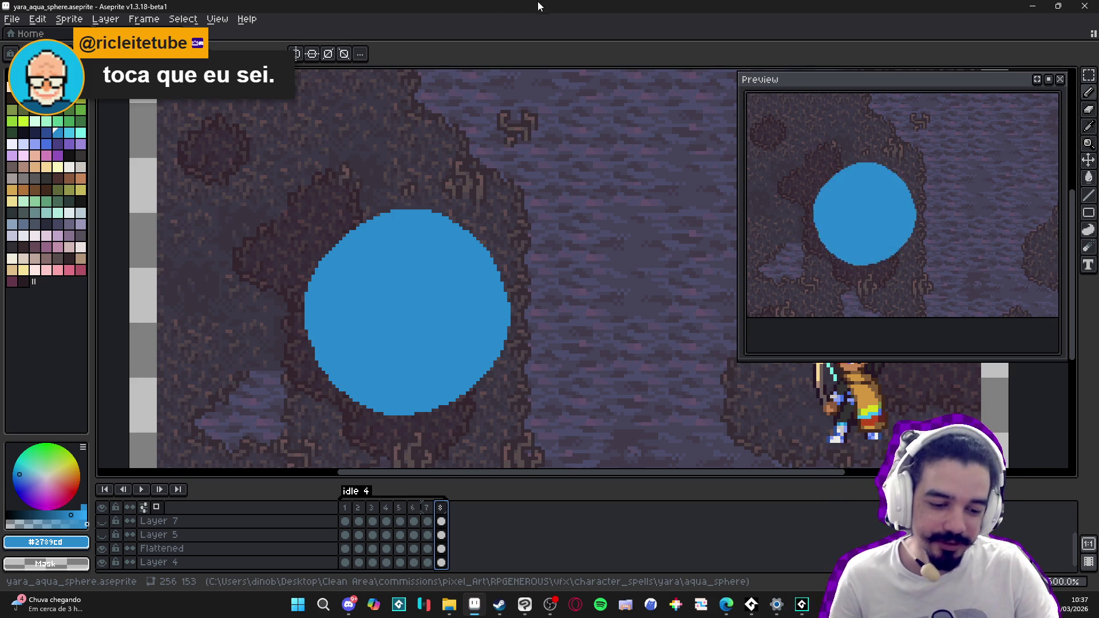
key("Left")
left_click(442, 520)
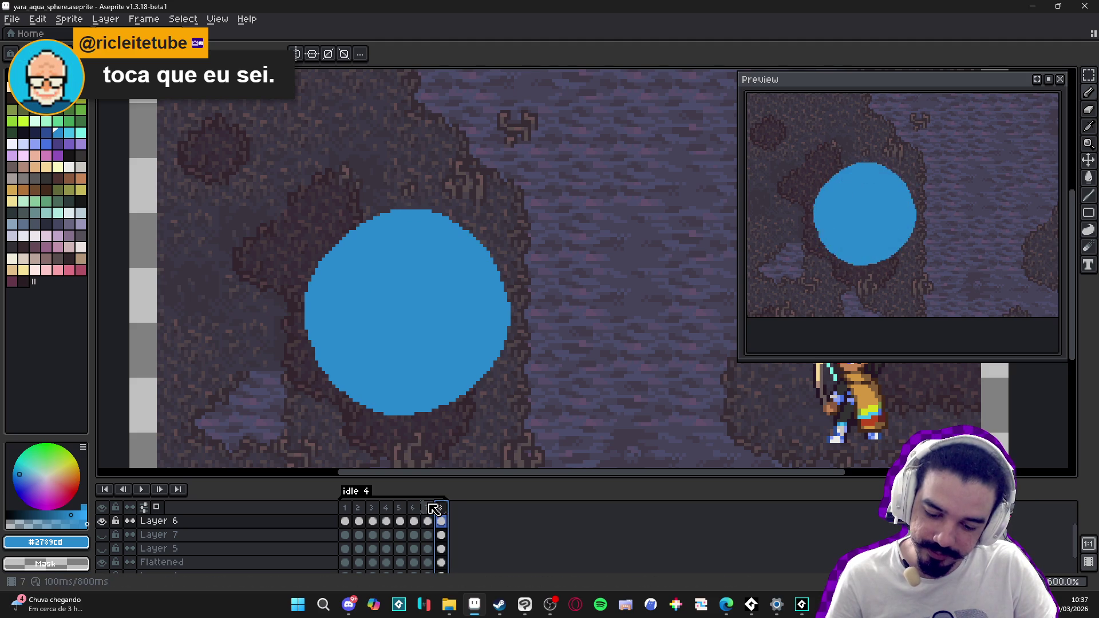
Step: Bring up the View menu's Preview submenu, then move to the Frame menu's Jump to options
left_click(217, 19)
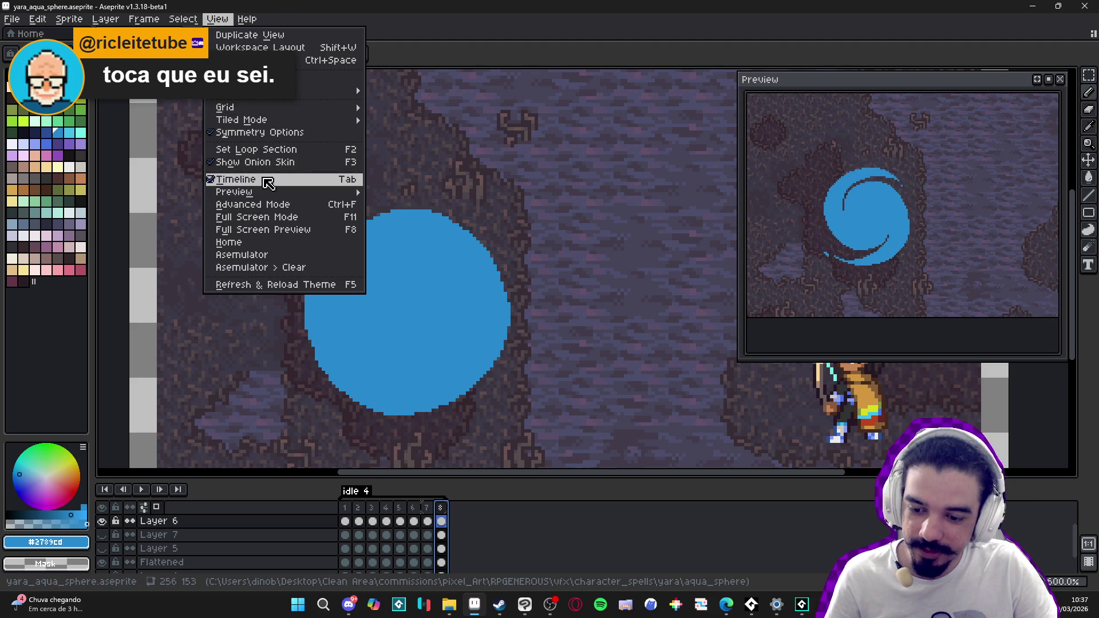
mouse_move(280, 193)
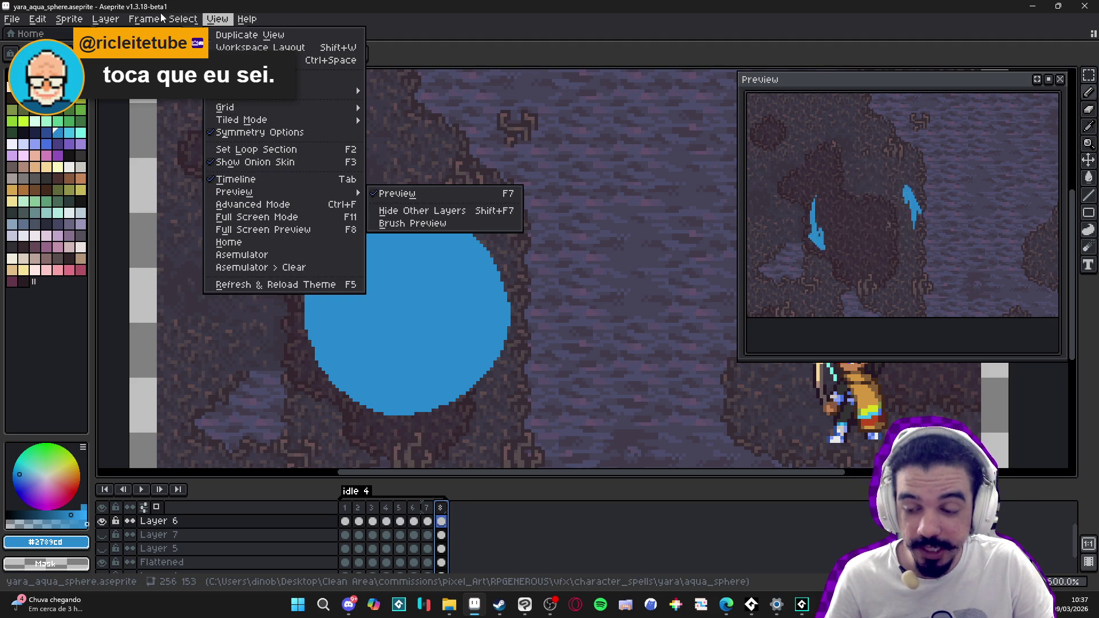
mouse_move(144, 19)
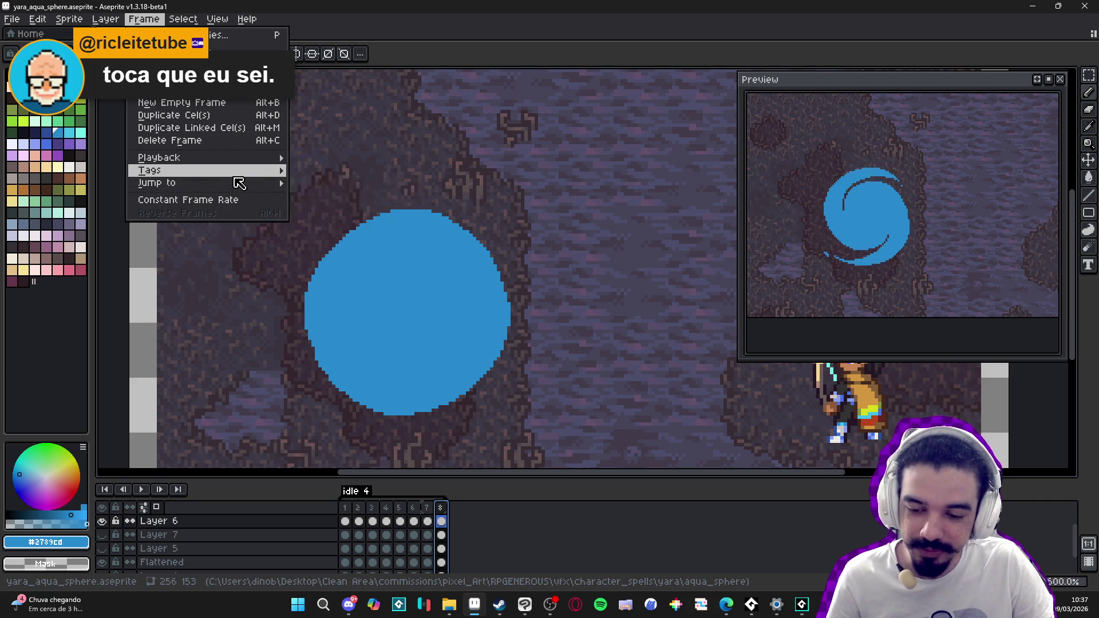
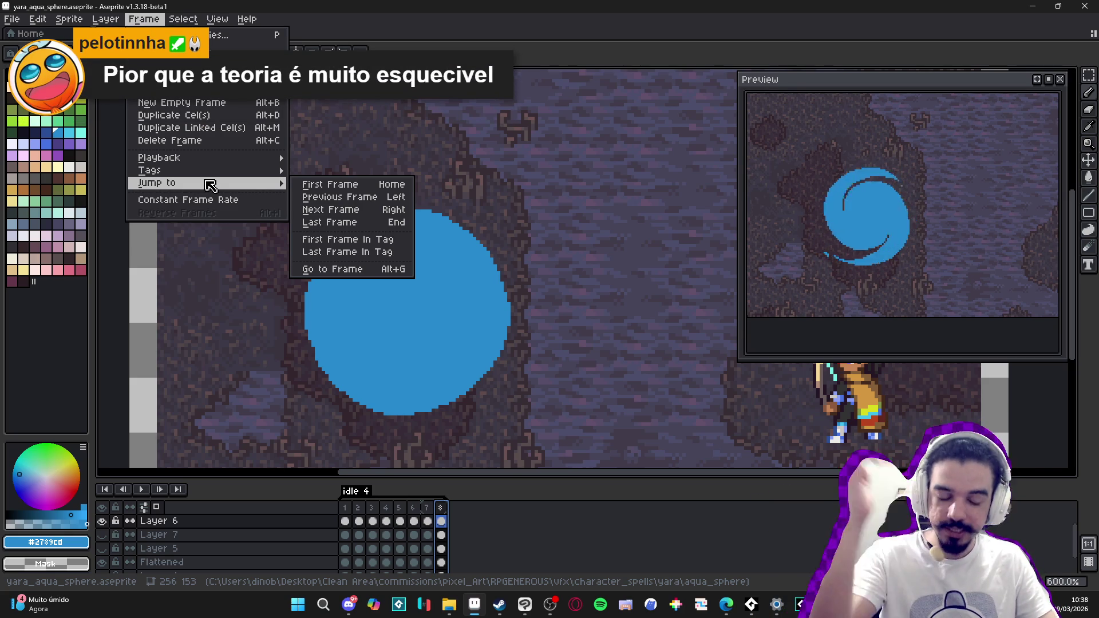
Step: Dismiss the Frame > Tags menu, leaving frame 8's solid blue circle on the canvas
mouse_move(152, 175)
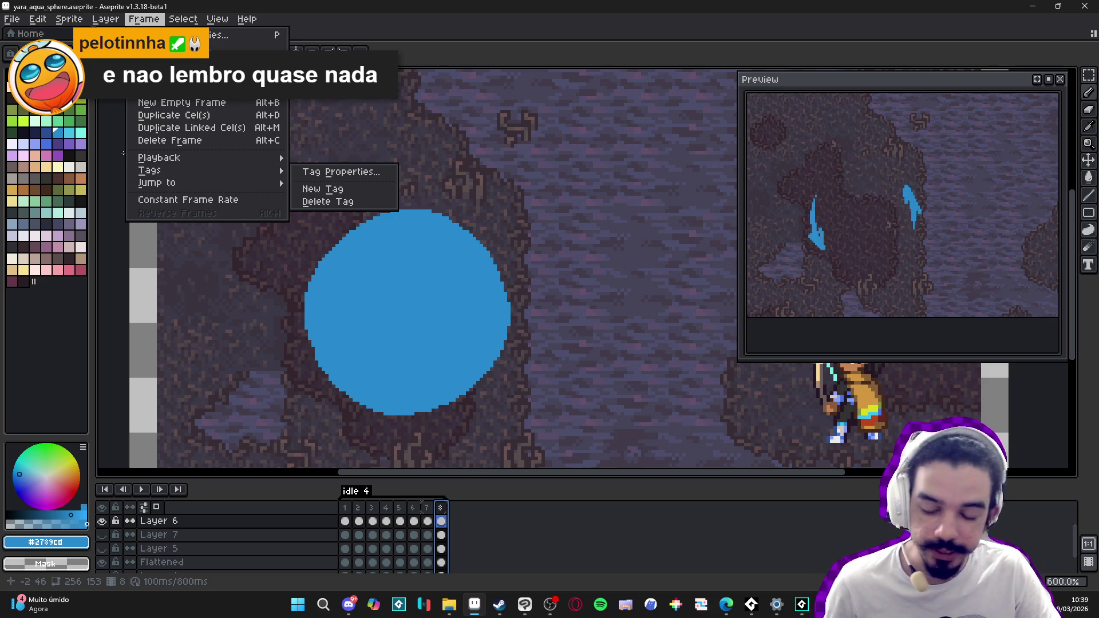
left_click(429, 47)
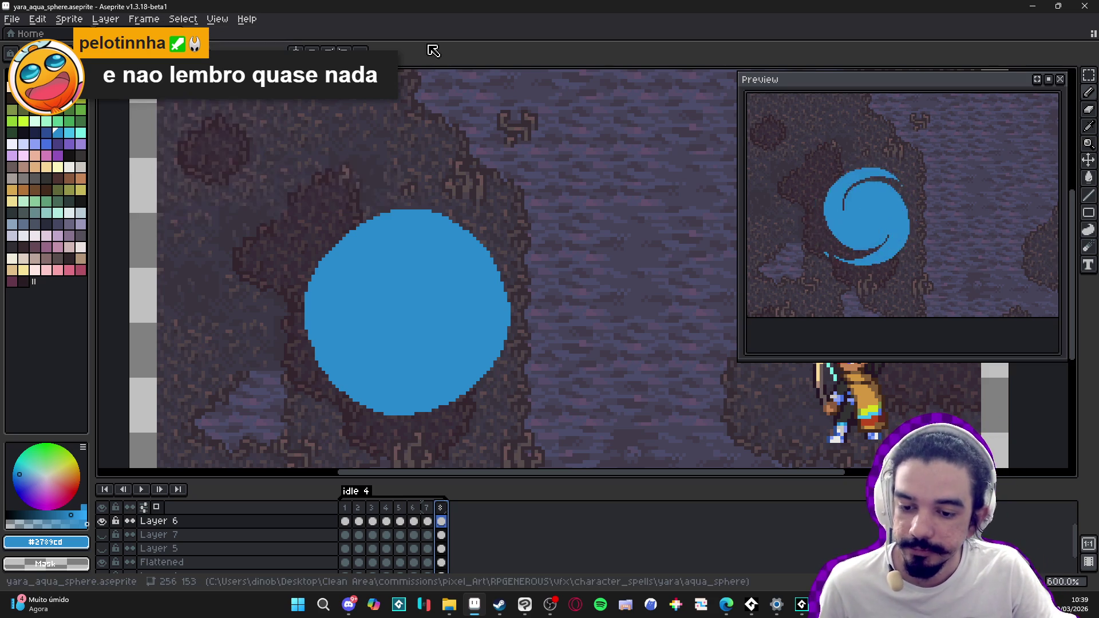
left_click(427, 520)
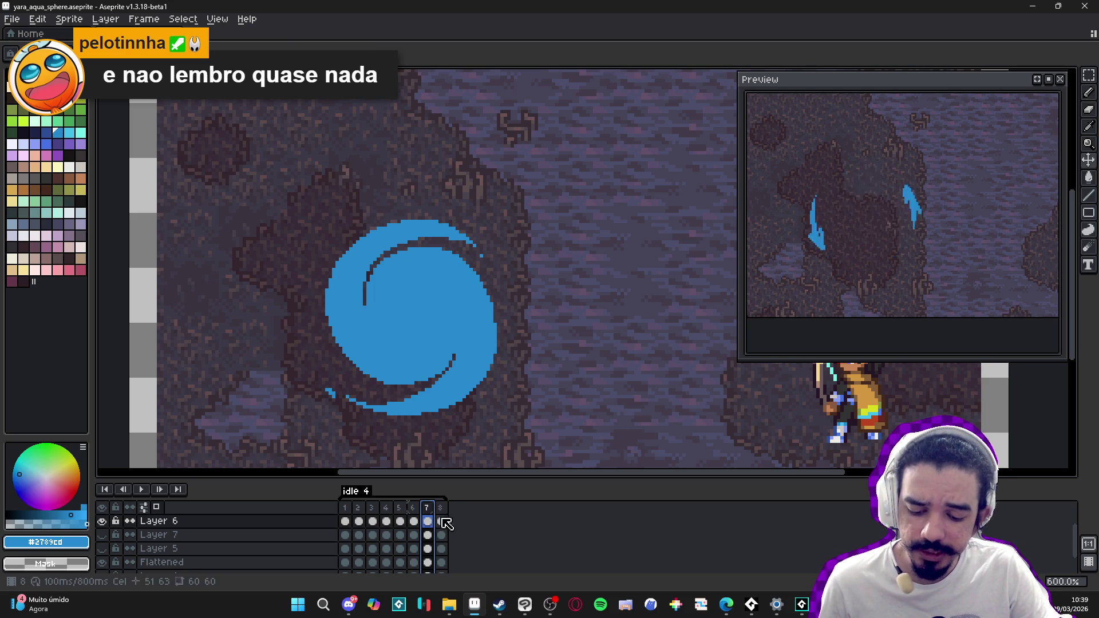
left_click(441, 511)
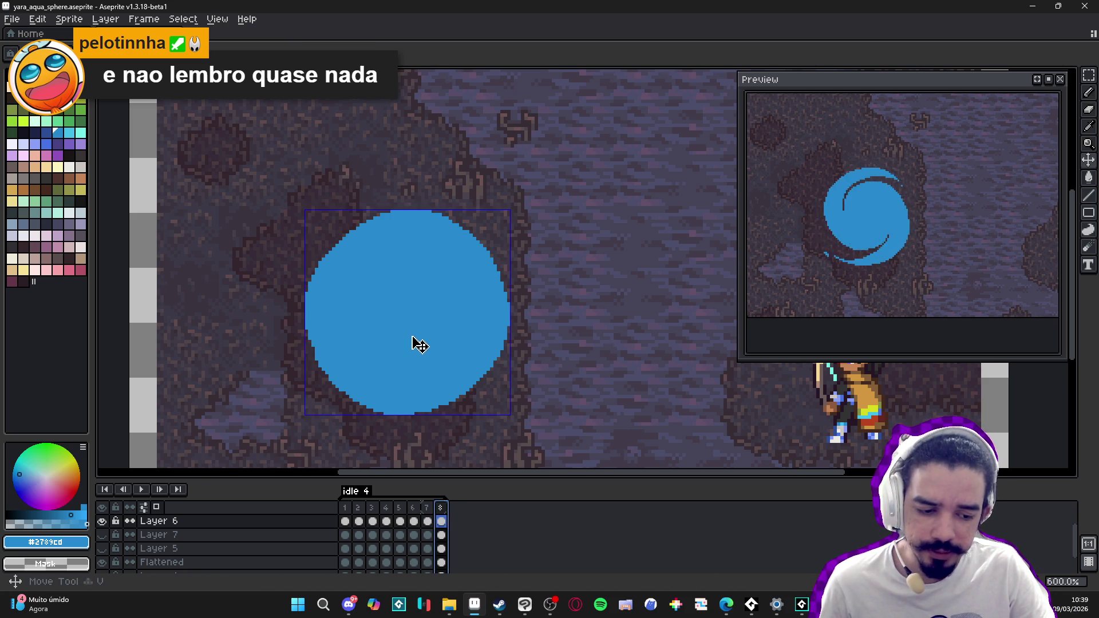
key("Left")
left_click(424, 342)
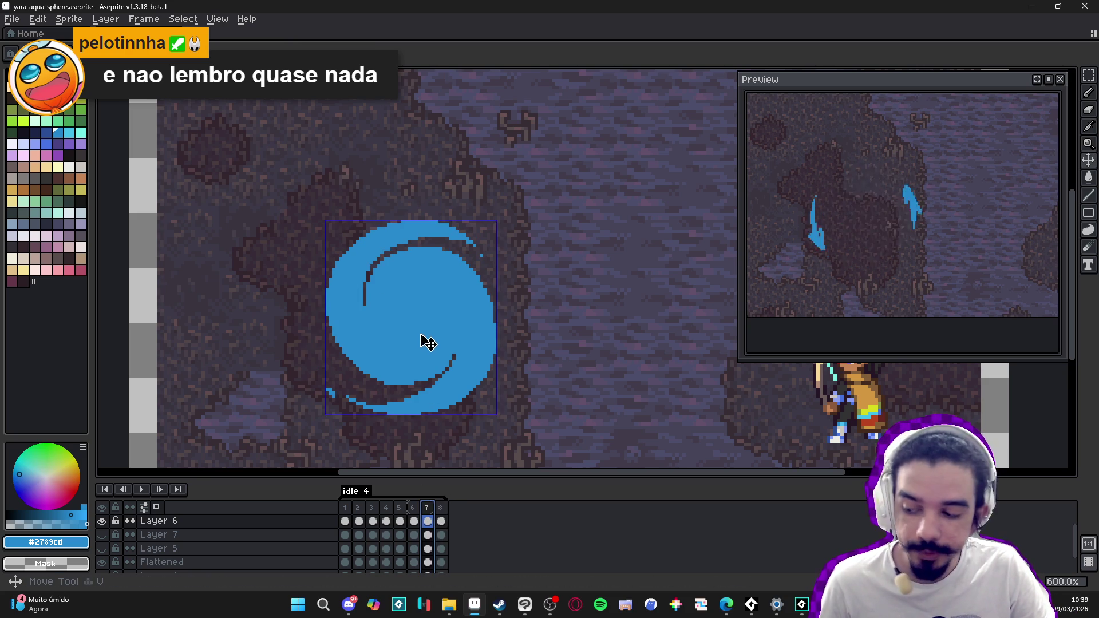
key("b")
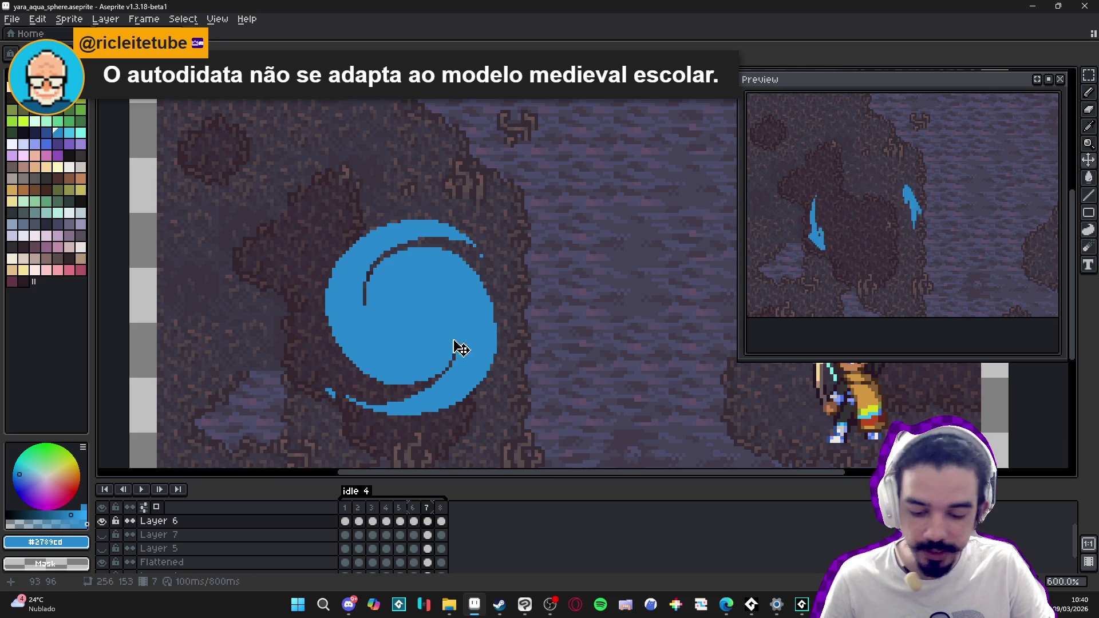
left_click(444, 510)
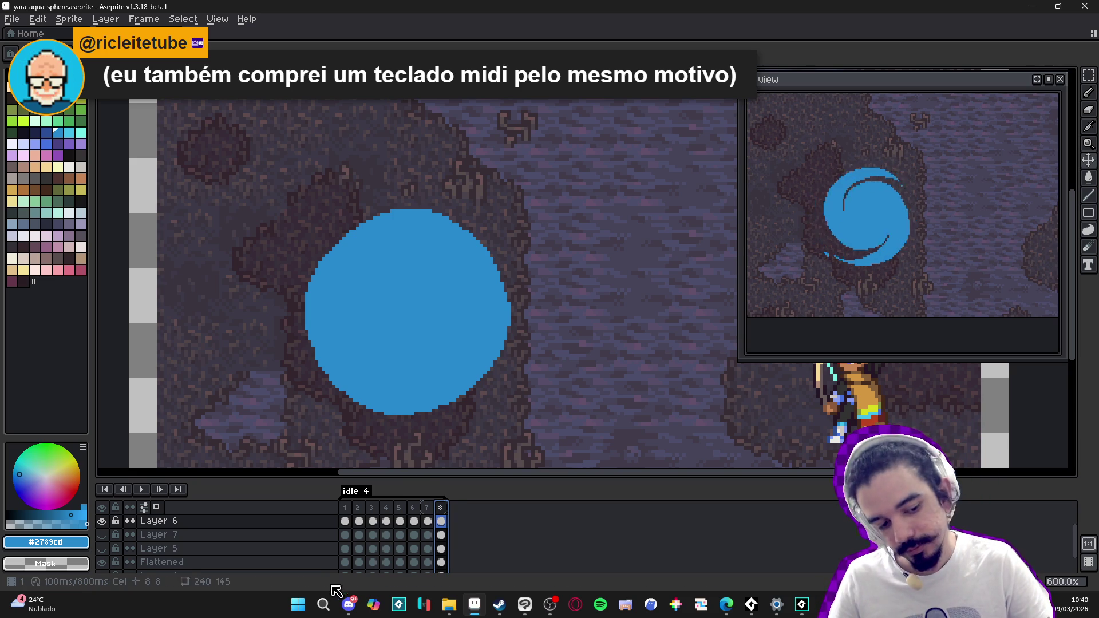
left_click(345, 521)
Step: Step forward through the timeline to frame 4 with its blue arcs
left_click(358, 520)
left_click(372, 520)
left_click(386, 521)
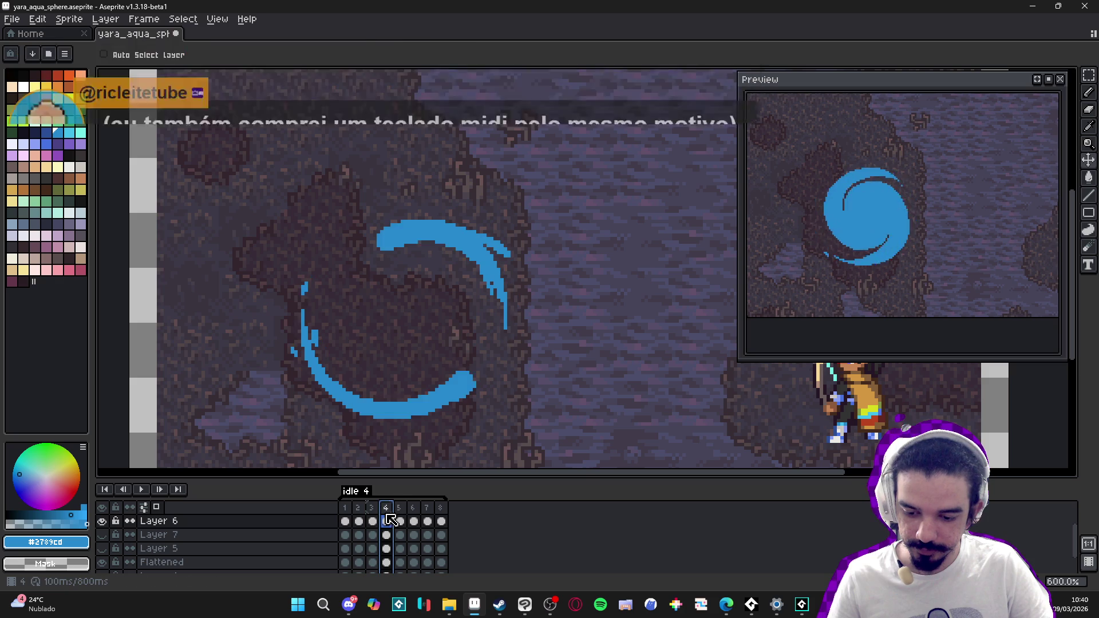
scroll(535, 324, "down", 2)
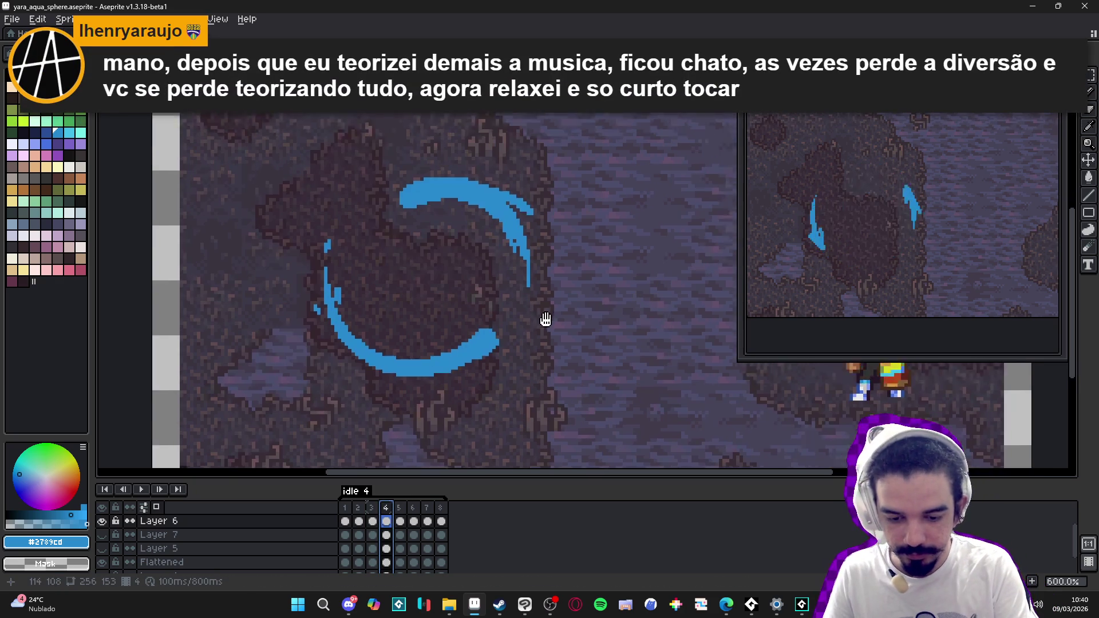
Step: Add thin blue strokes at the lower arc's end, inside it, and along the top arc
mouse_move(478, 353)
left_mouse_down()
mouse_move(497, 340)
mouse_move(468, 368)
mouse_move(437, 373)
left_mouse_up()
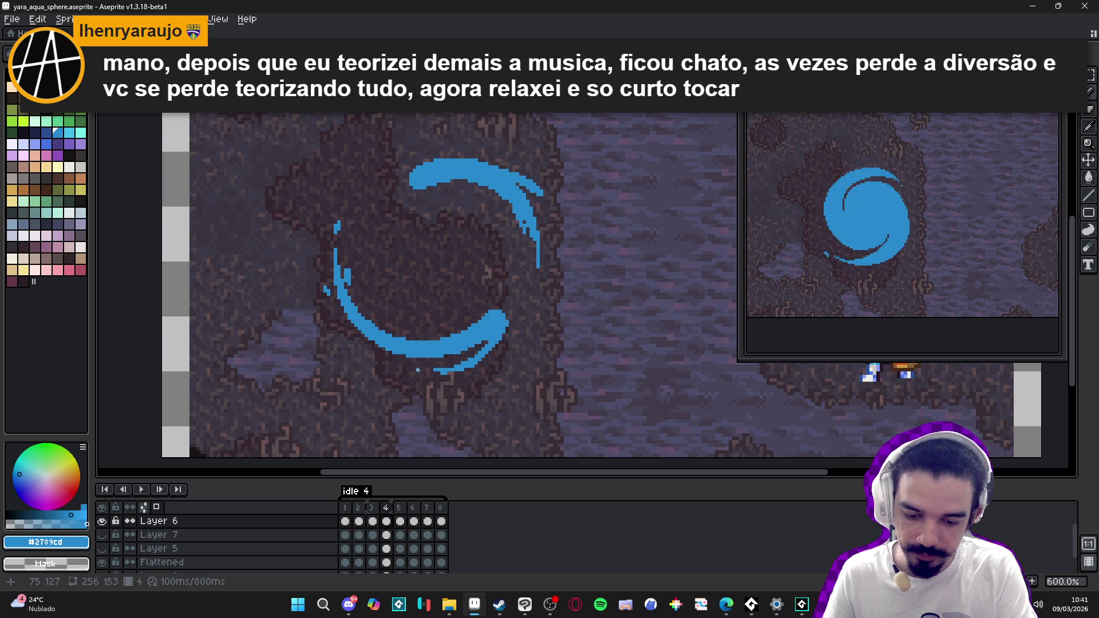
left_click_drag(461, 328, 410, 332)
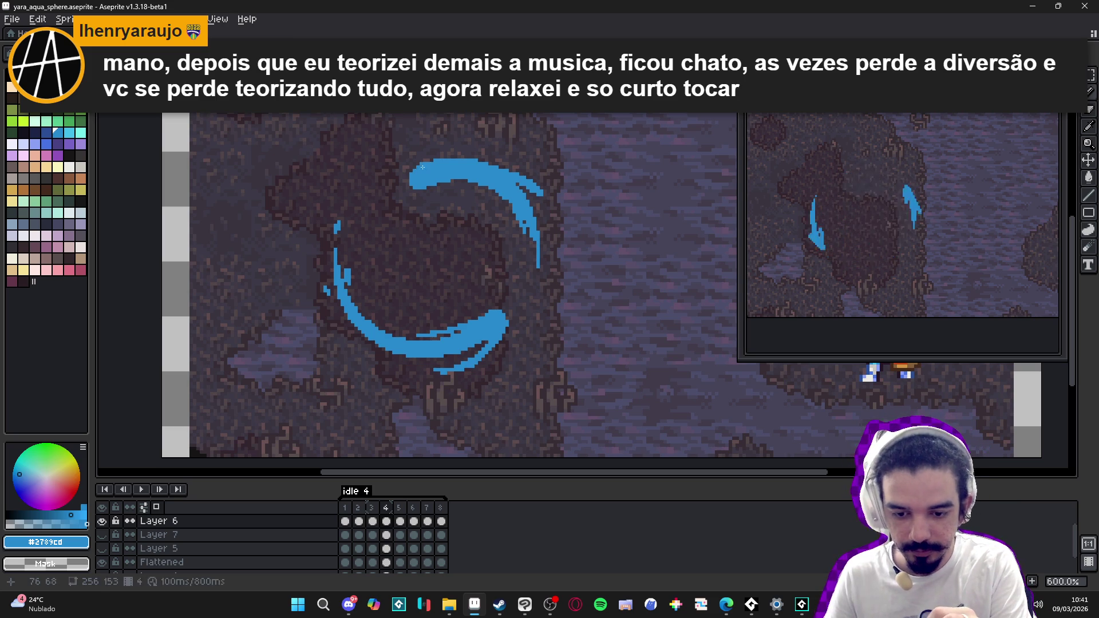
mouse_move(481, 150)
left_mouse_down()
mouse_move(452, 152)
mouse_move(491, 150)
left_mouse_up()
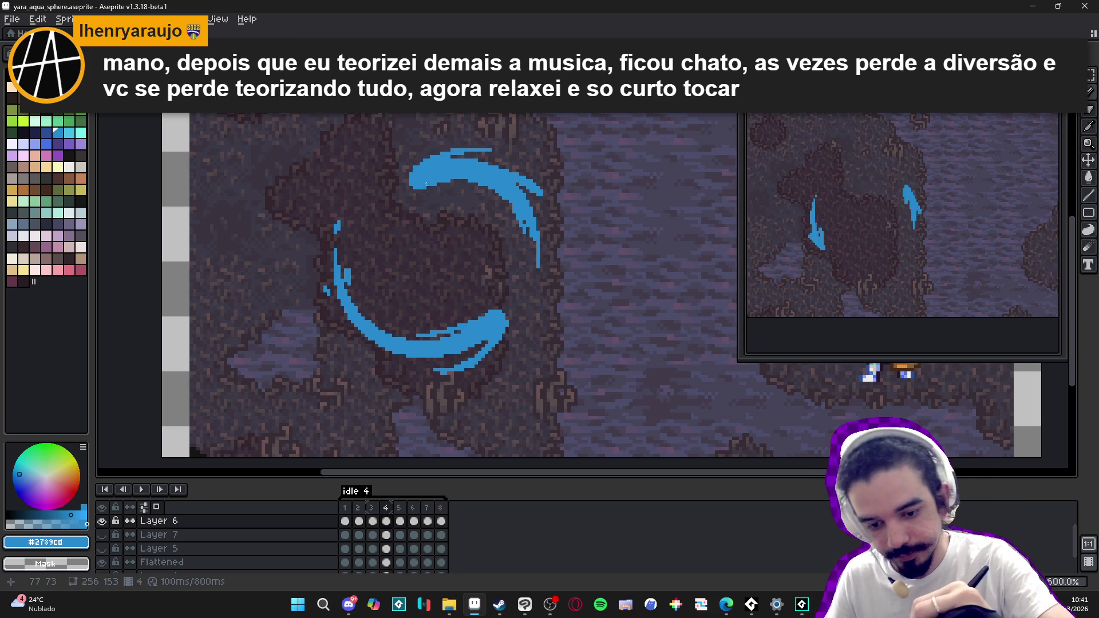
left_click_drag(434, 184, 484, 192)
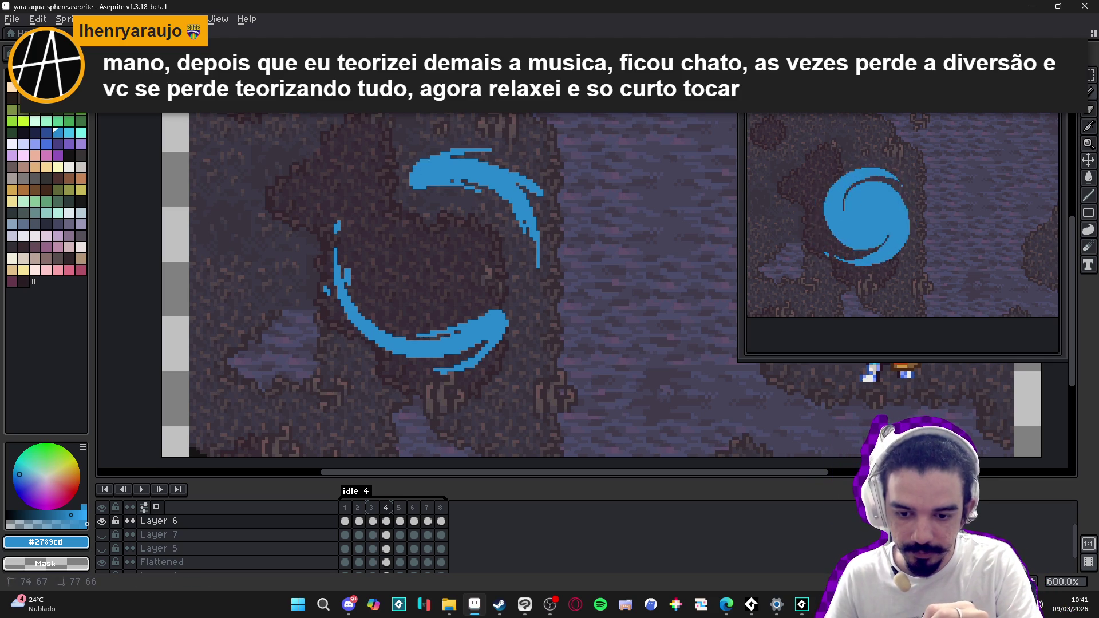
left_click_drag(490, 150, 501, 150)
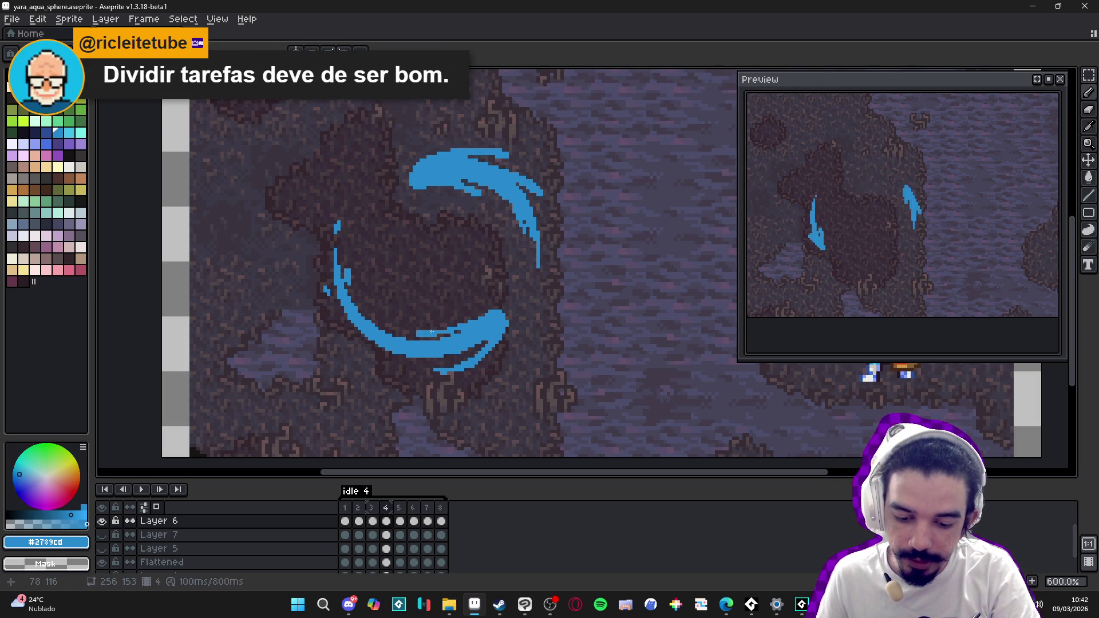
key("e")
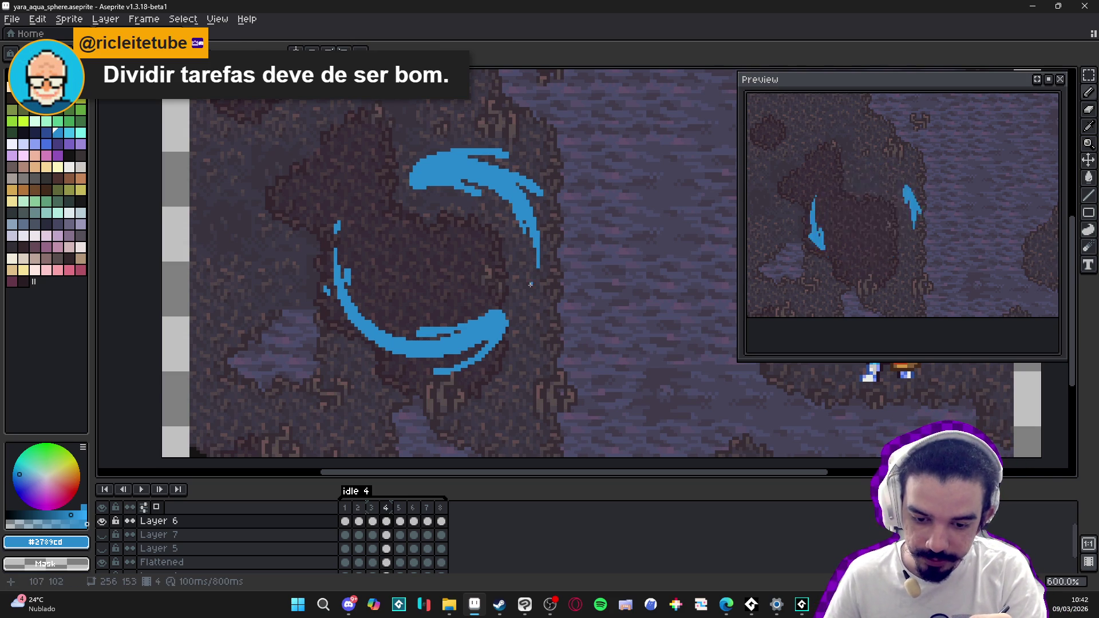
Step: On frame 5, enlarge the timeline and hide the Layer 4 background to show transparency
left_click(399, 520)
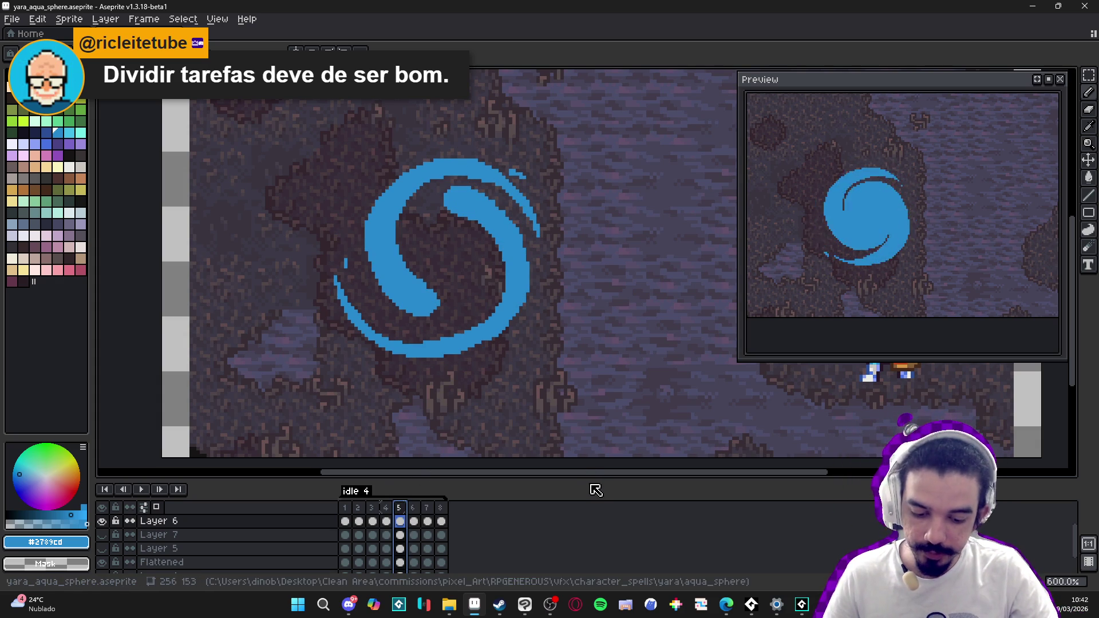
left_click_drag(591, 479, 600, 441)
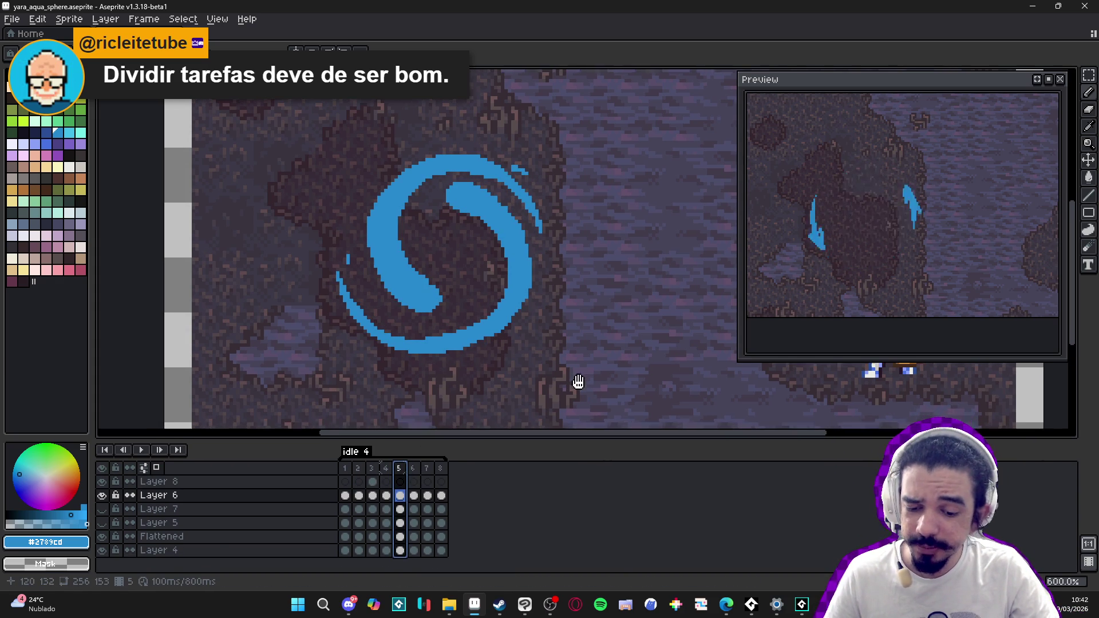
left_click(102, 550)
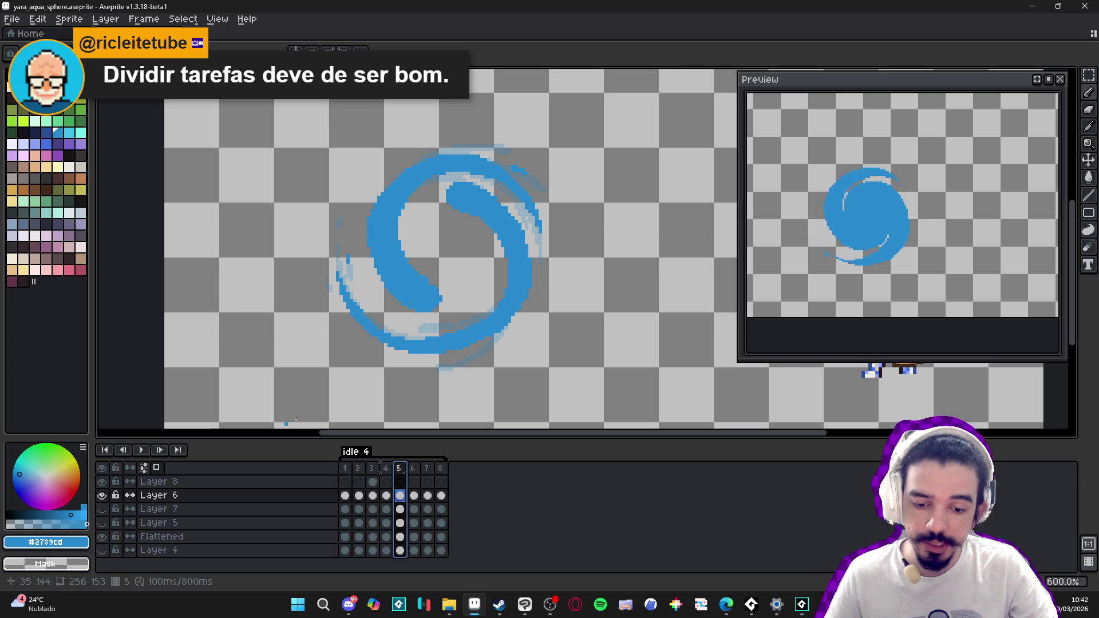
left_click(415, 293)
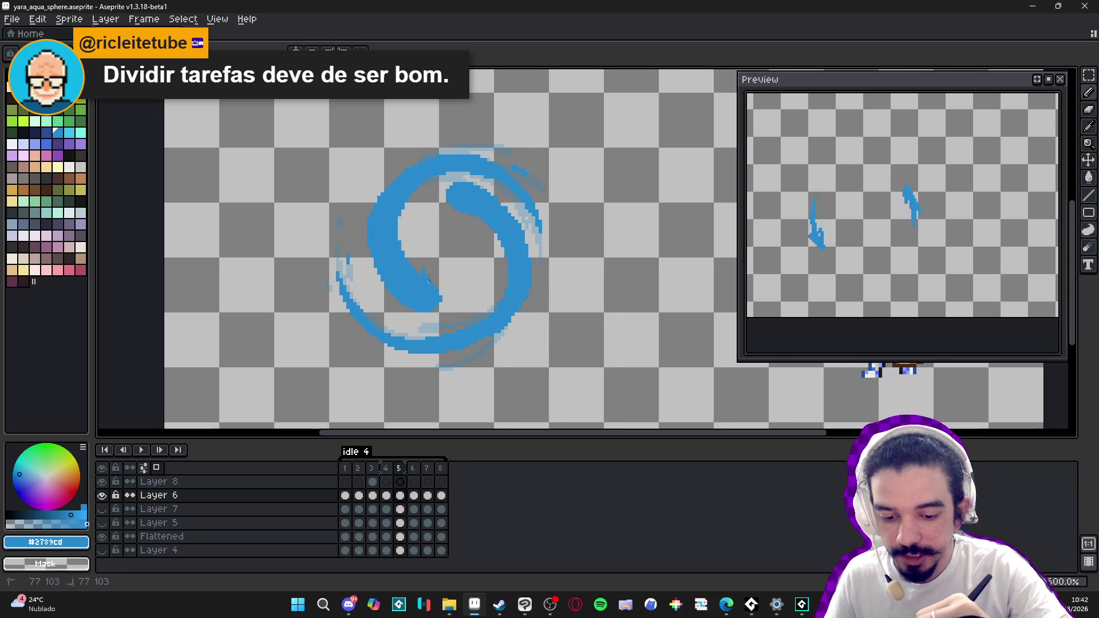
left_click_drag(424, 266, 416, 244)
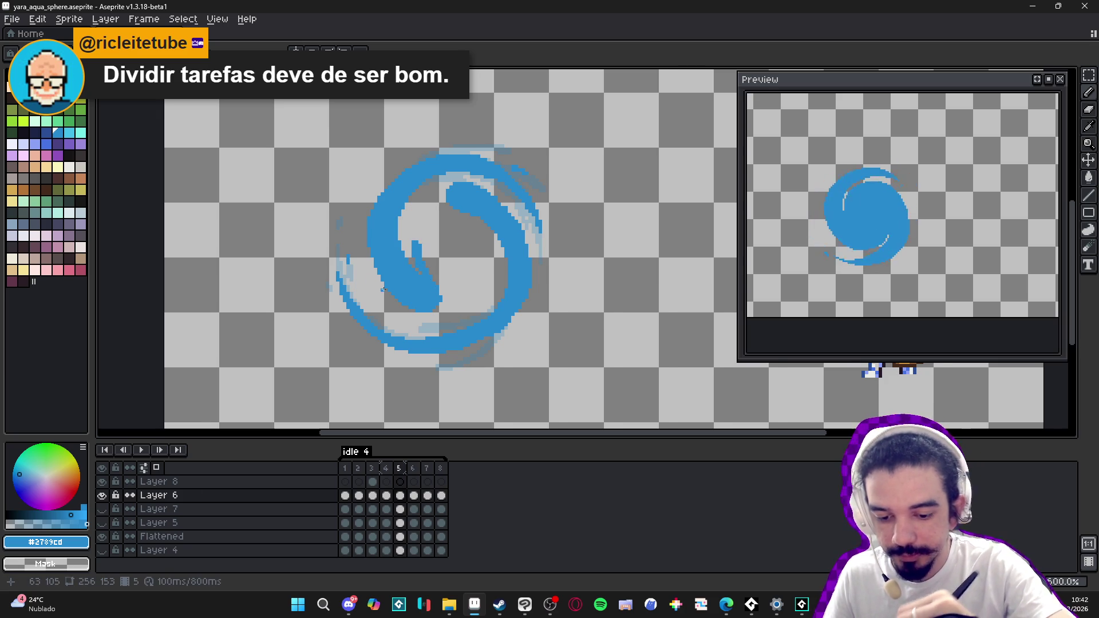
left_click_drag(384, 287, 367, 264)
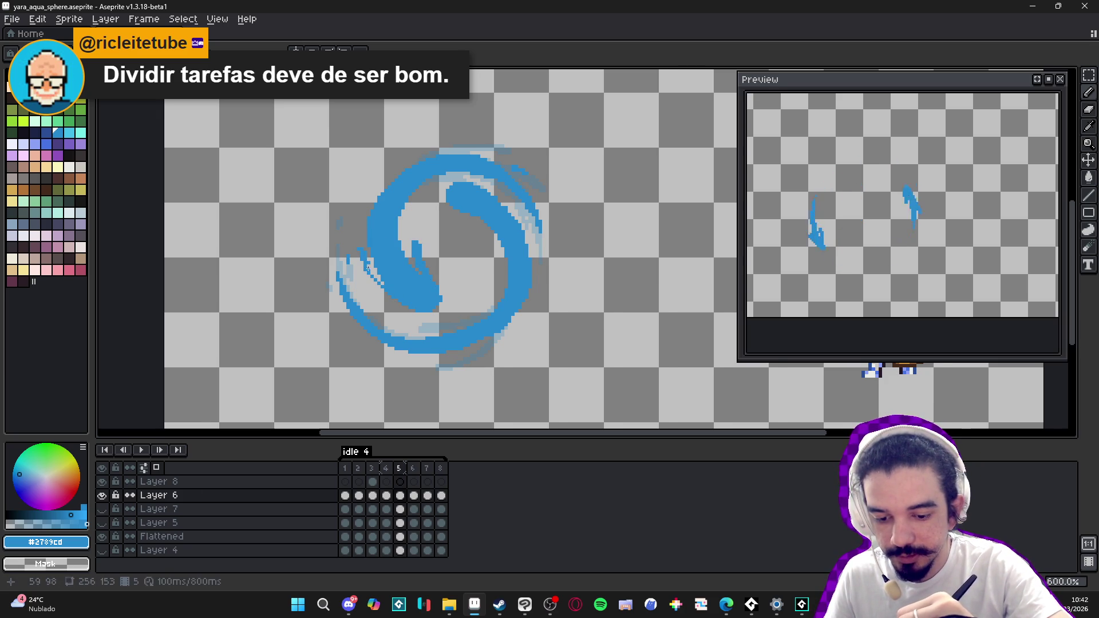
key("e")
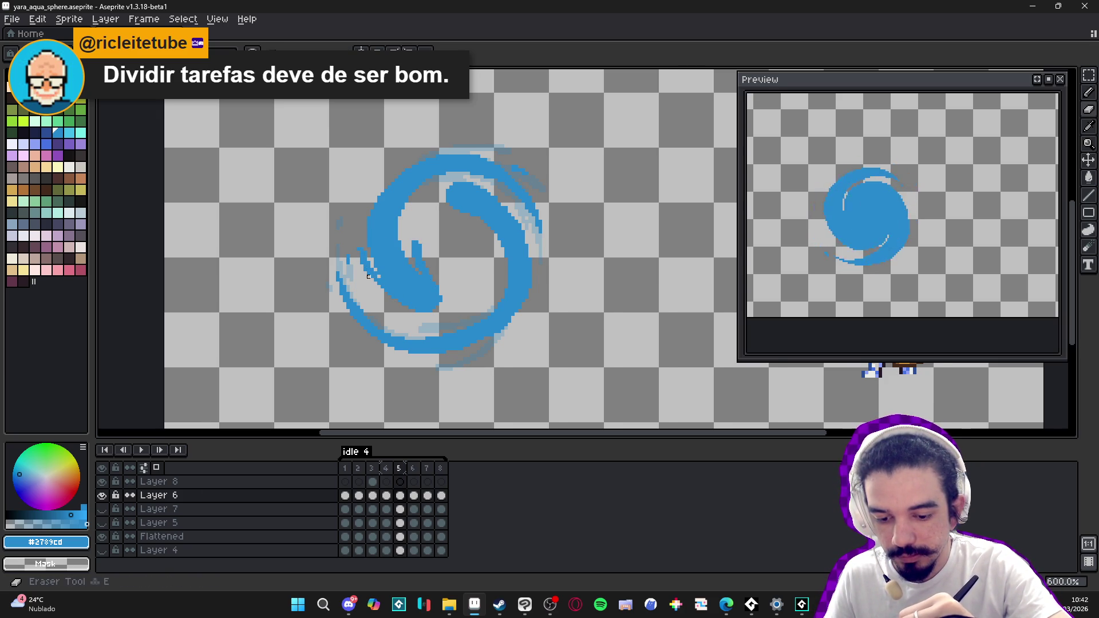
key("b")
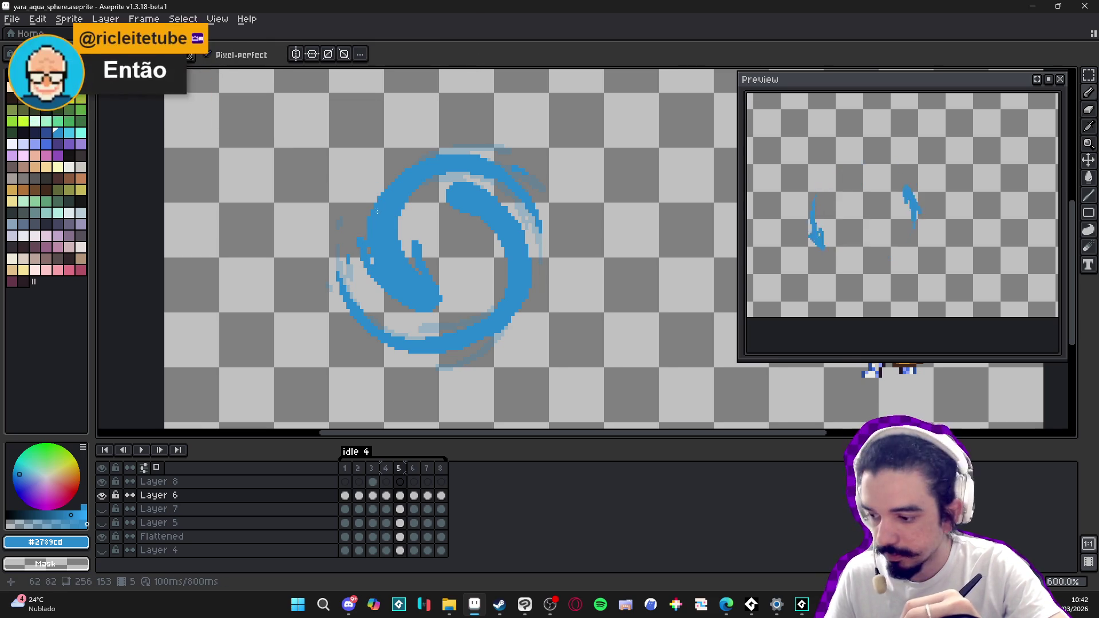
key("e")
key("b")
left_click(411, 241)
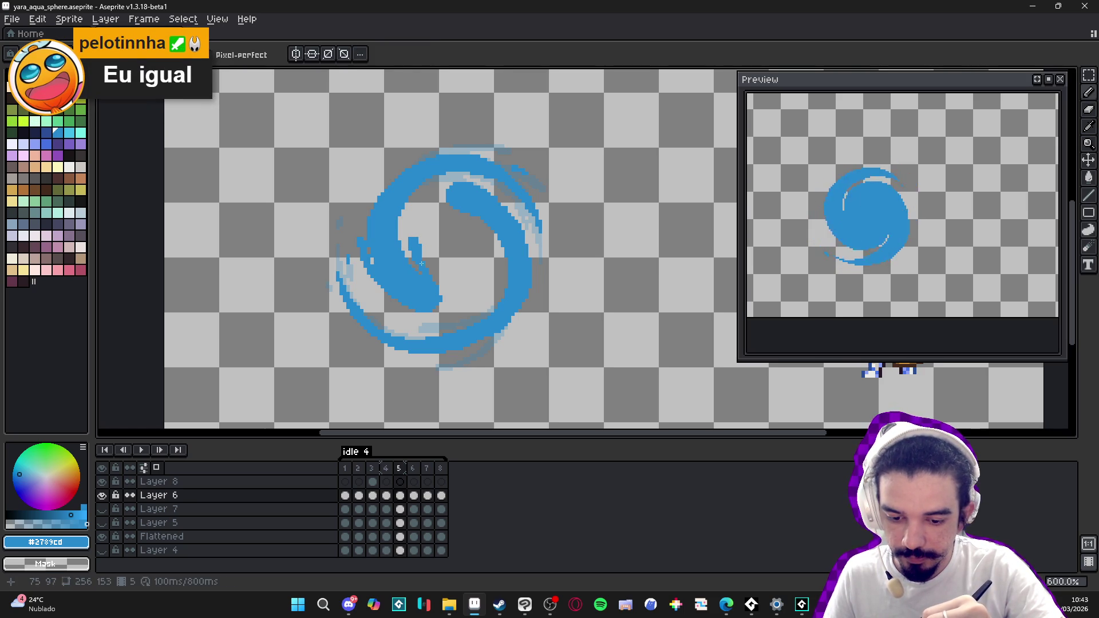
key("b")
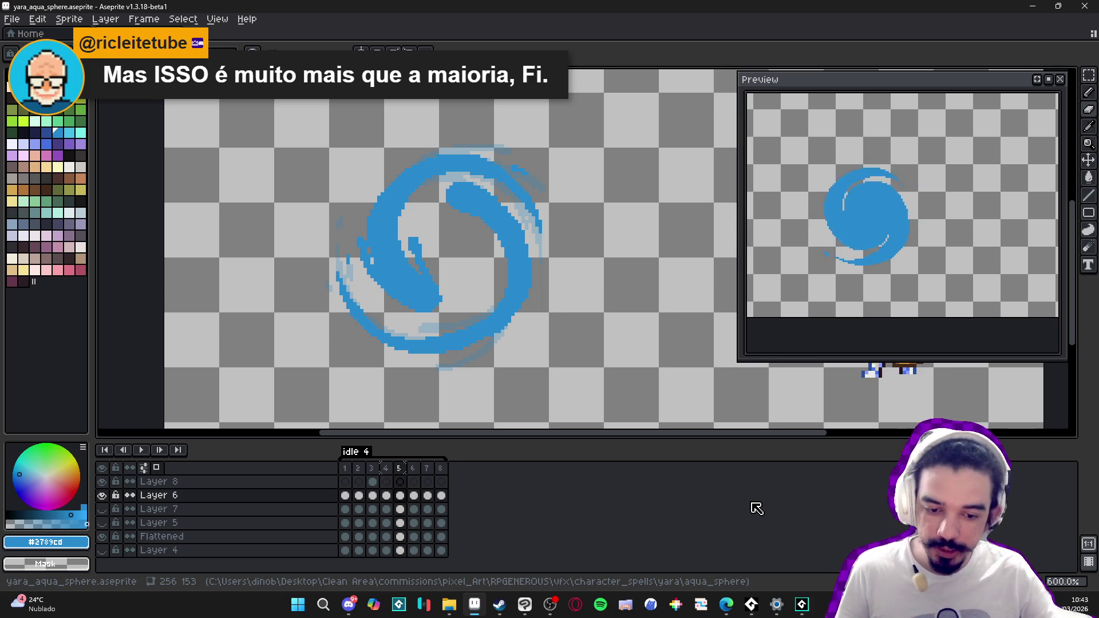
scroll(436, 173, "up", 3)
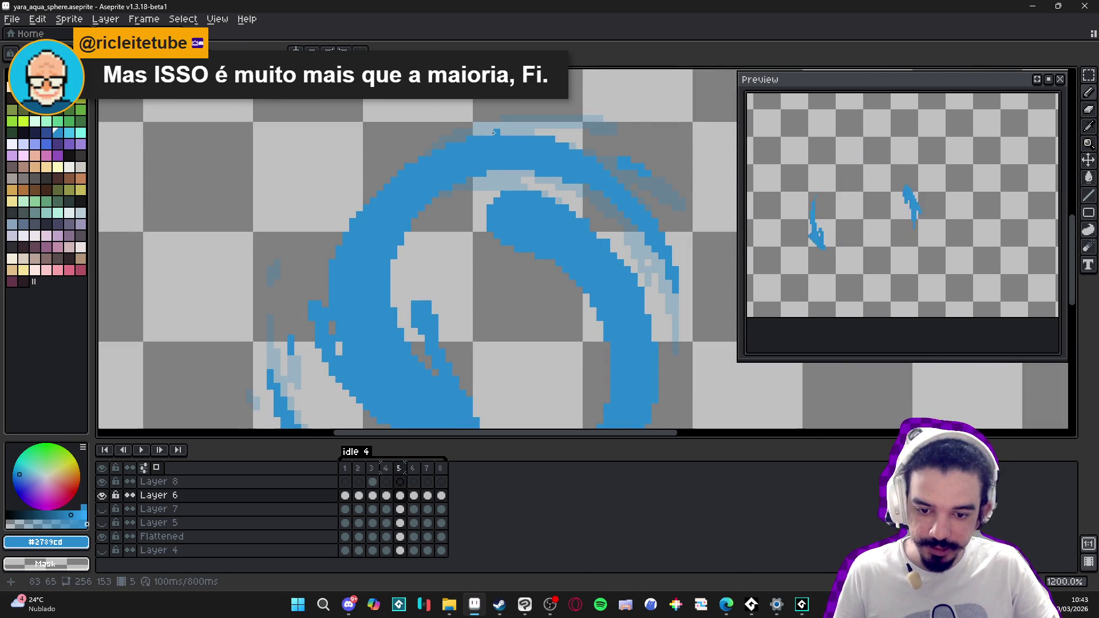
Step: Paint a thin blue stroke along the top edge of frame 5's swirl, then check frame 4
left_click_drag(496, 131, 523, 131)
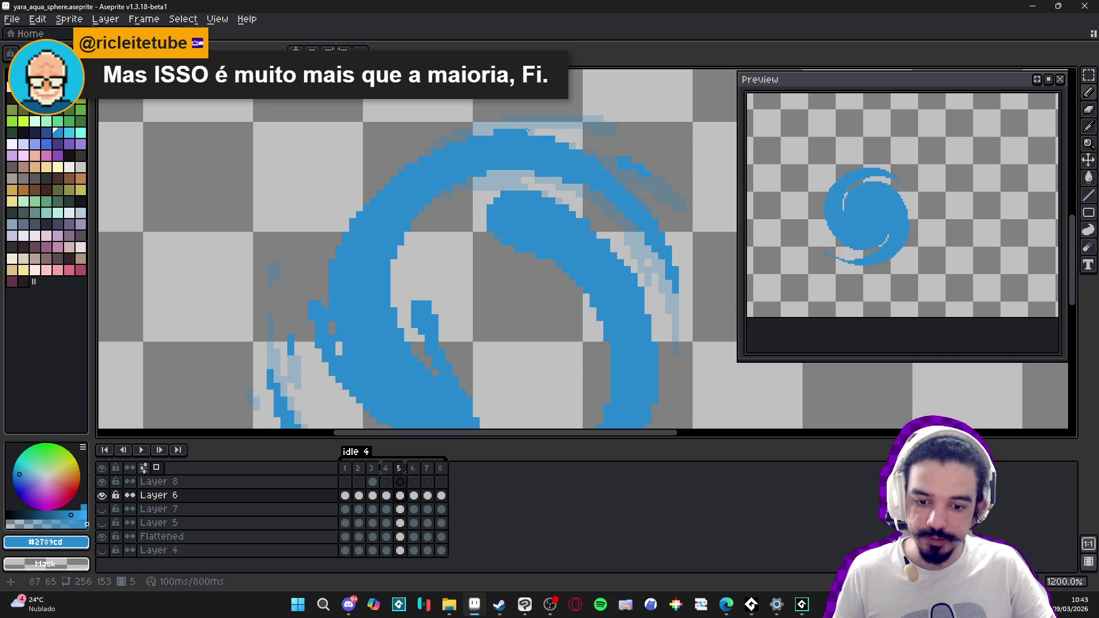
scroll(528, 130, "down", 3)
scroll(535, 263, "down", 1)
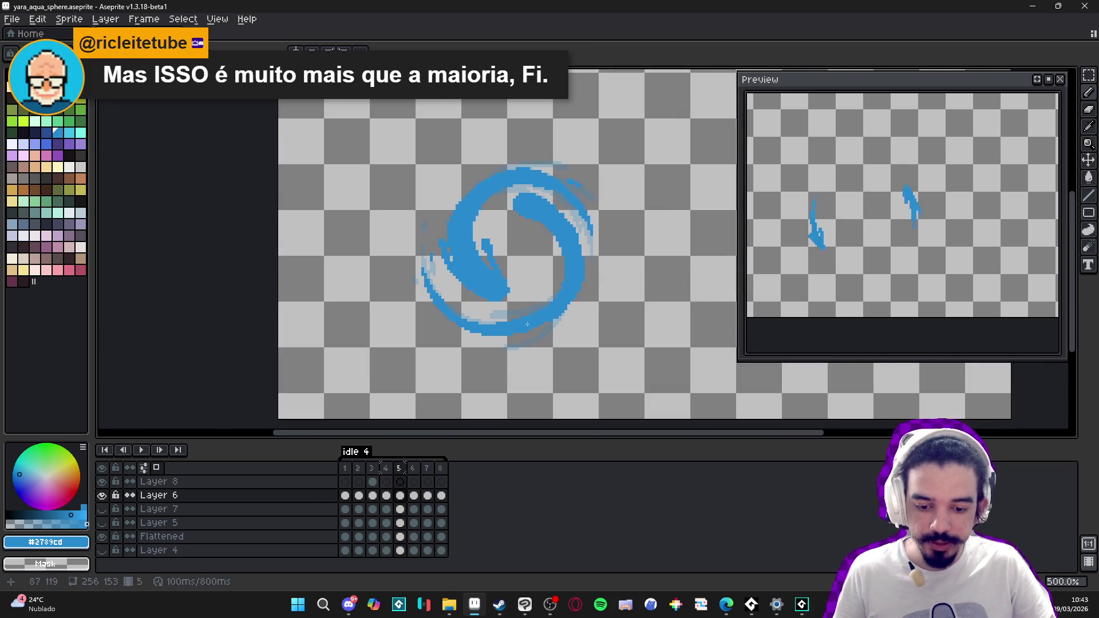
scroll(531, 224, "up", 1)
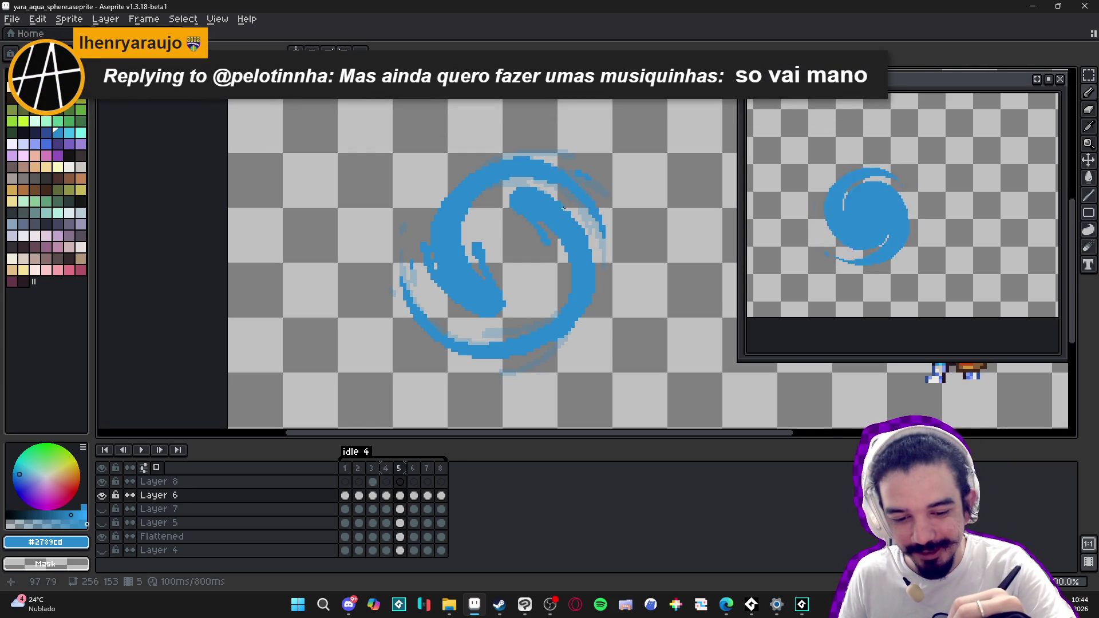
left_click_drag(398, 159, 608, 360)
left_click(540, 192)
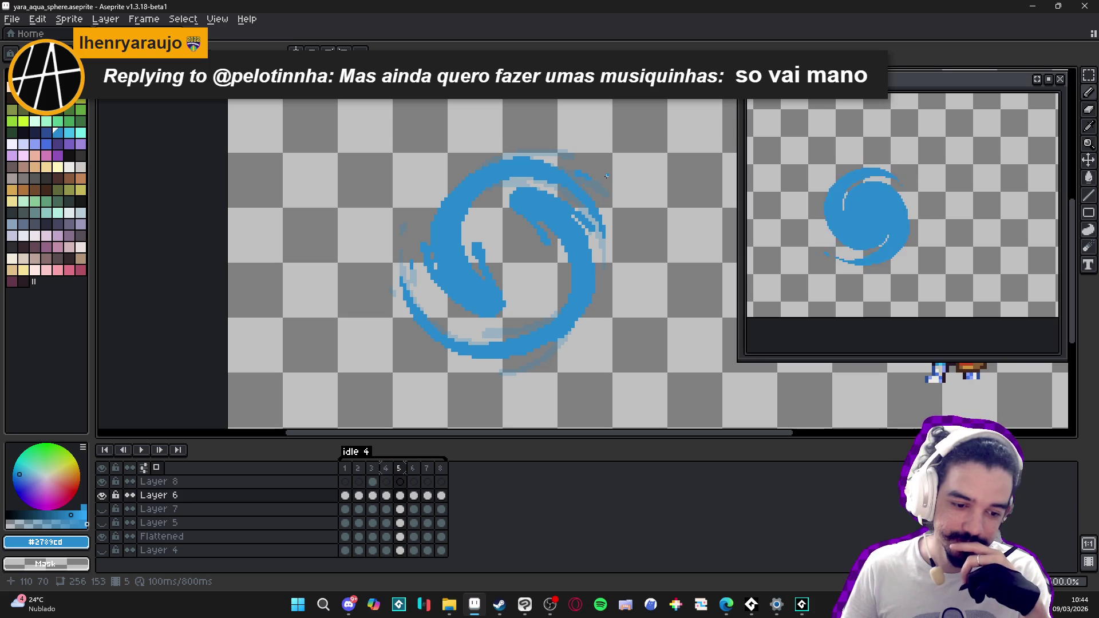
left_click(385, 468)
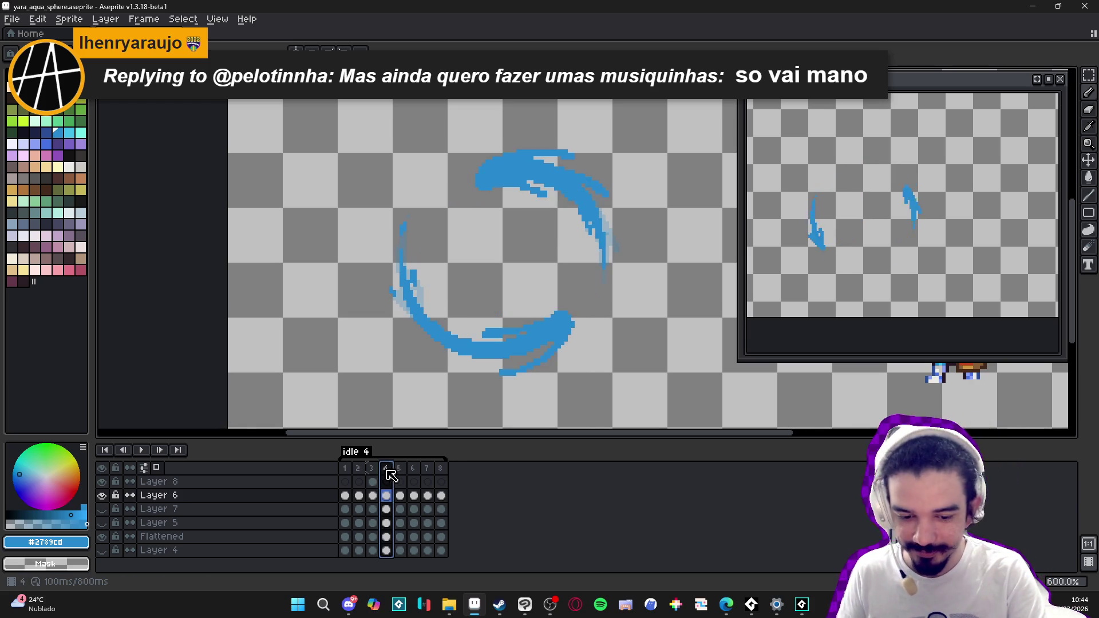
Step: Flick between frames 4 and 5 to compare the swirls, then go to frame 6
left_click(401, 469)
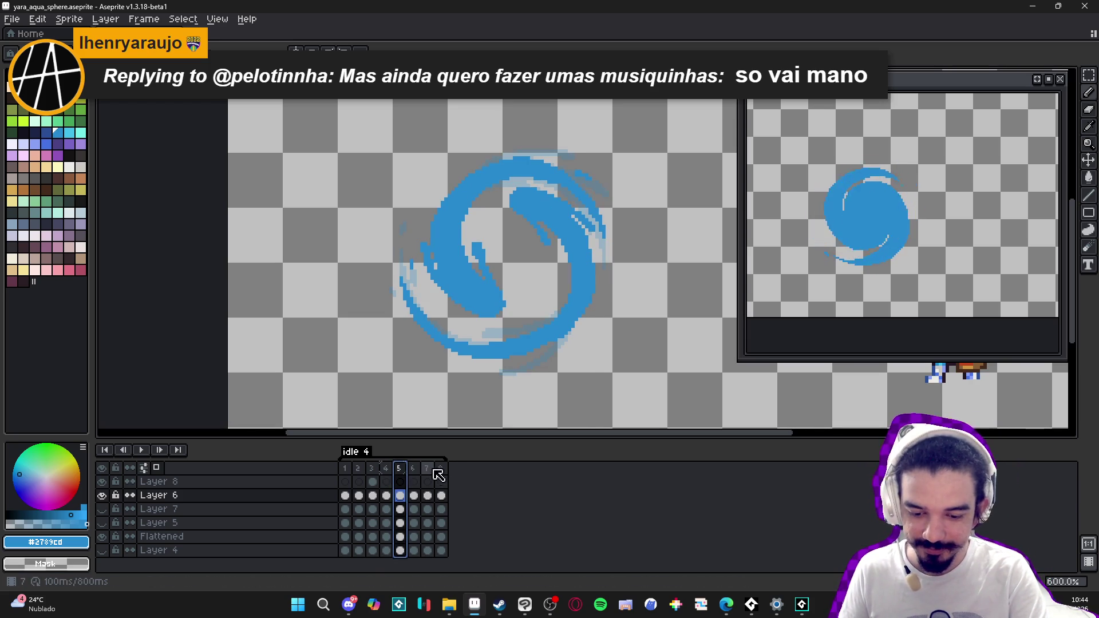
left_click(551, 151)
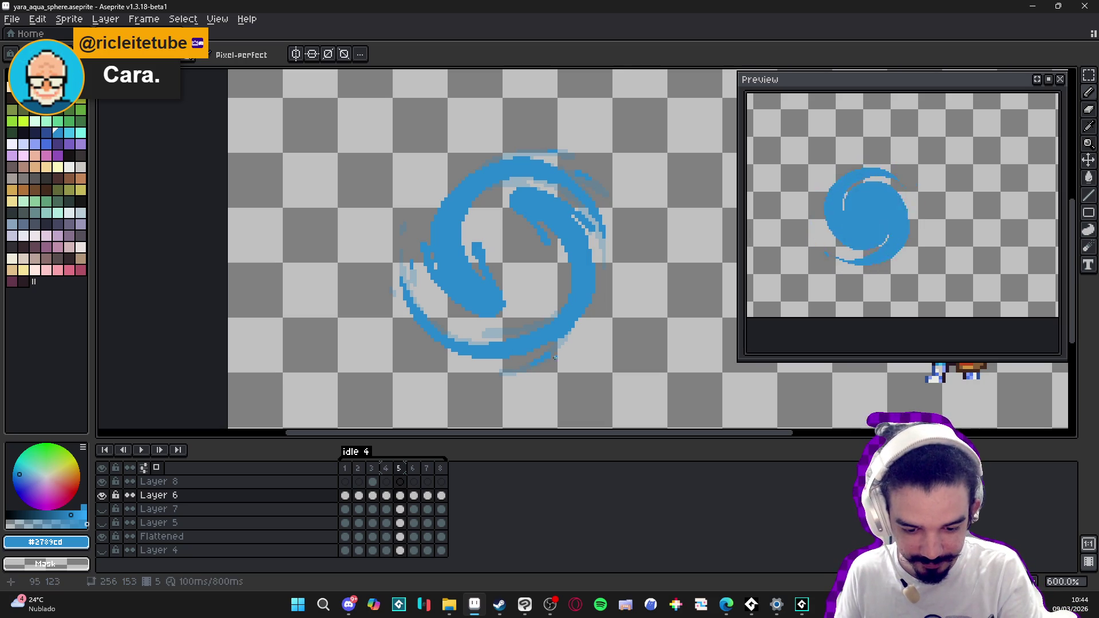
left_click(389, 468)
left_click(402, 470)
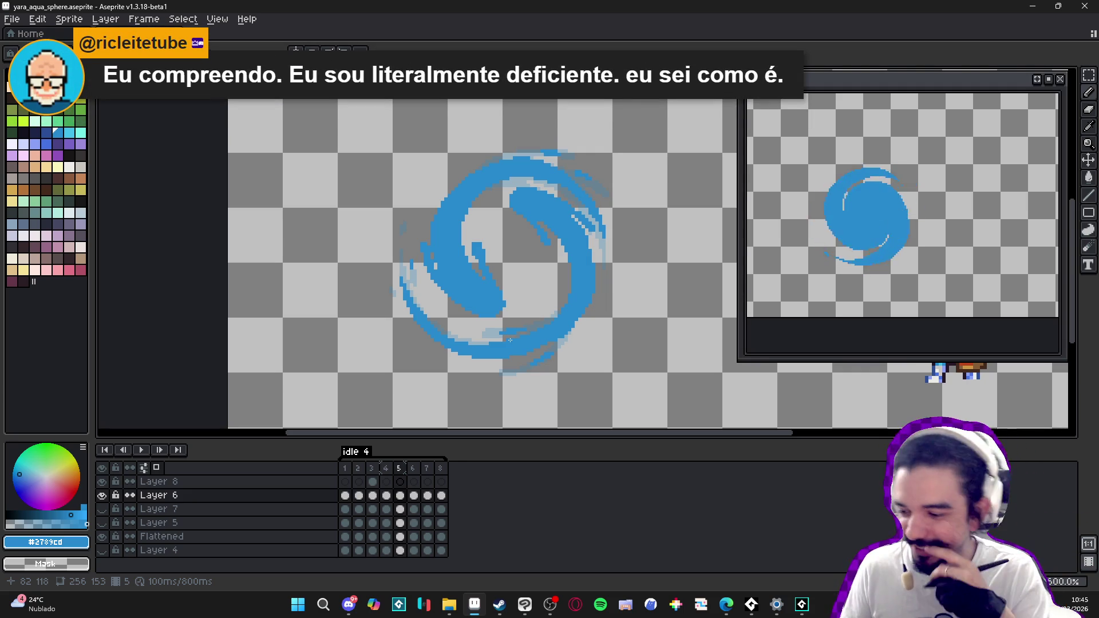
left_click(413, 468)
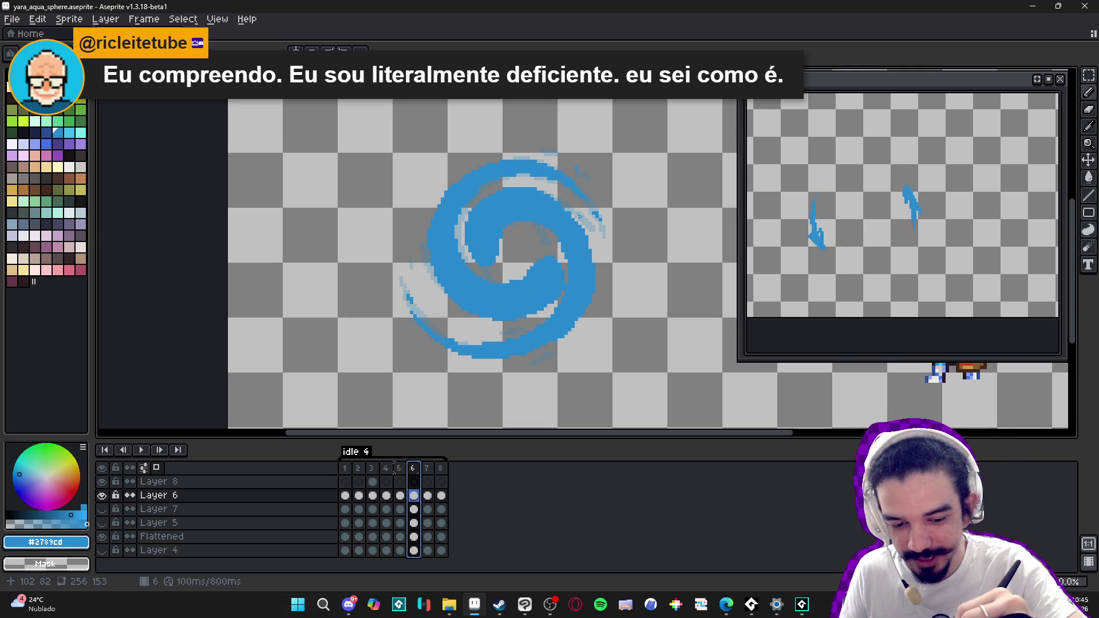
Step: Clear the frame range and draw a short touch-up stroke inside frame 6's swirl
left_click(585, 222)
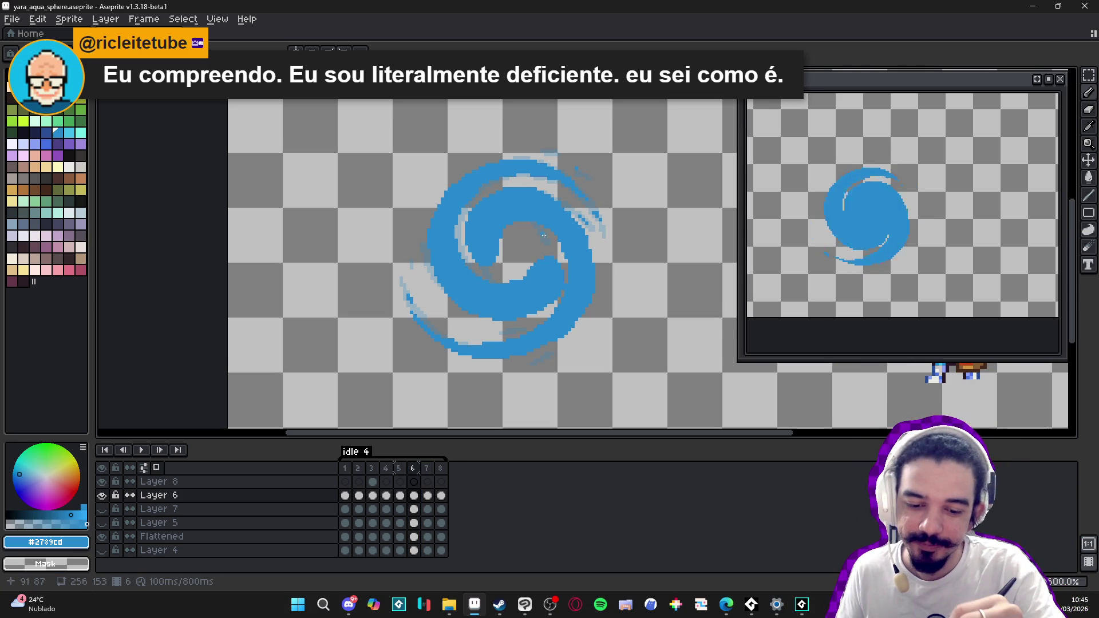
left_click_drag(543, 239, 553, 254)
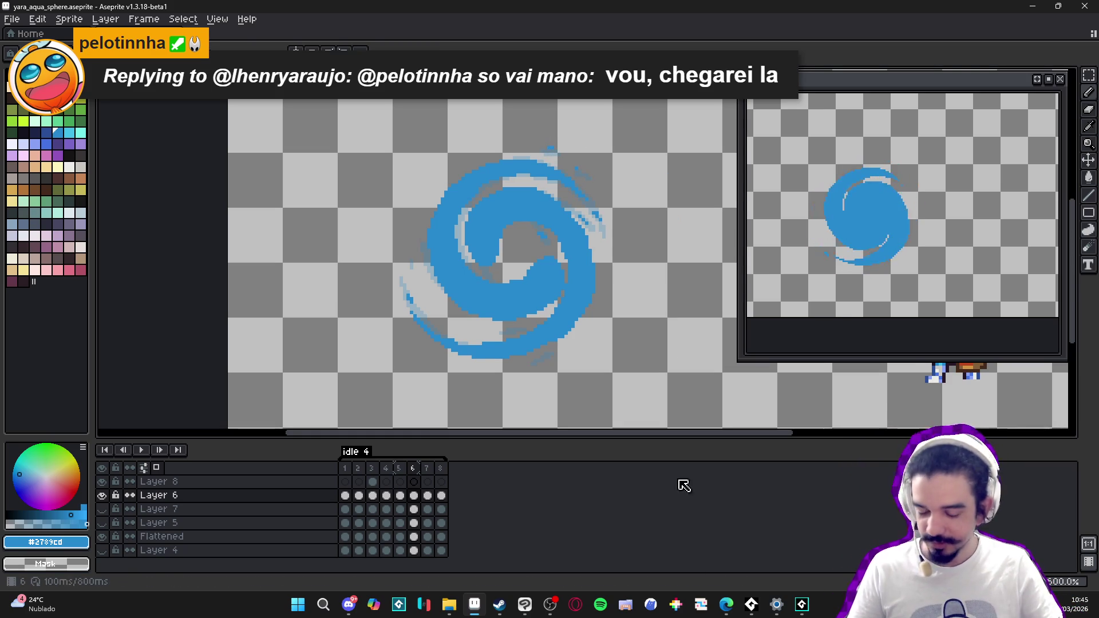
left_click(550, 602)
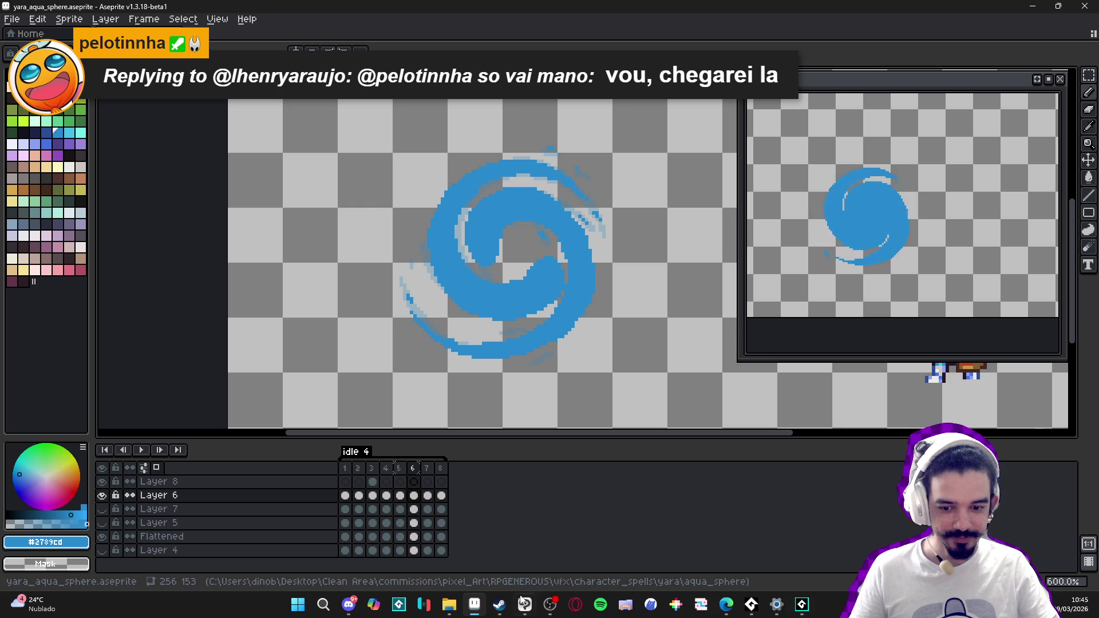
left_click(399, 468)
left_click(412, 471)
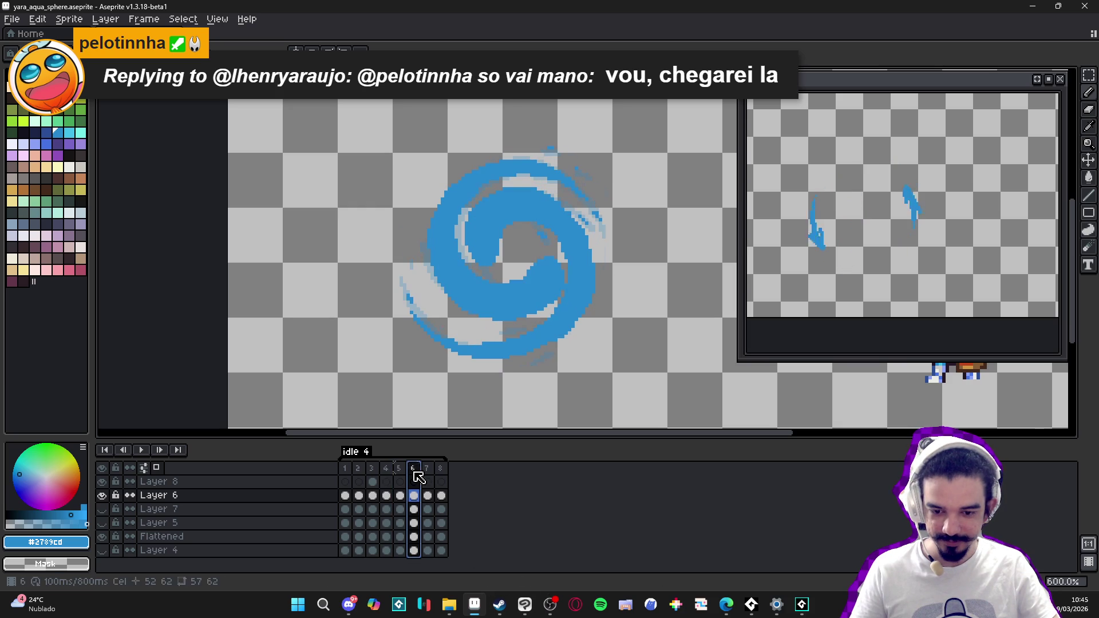
left_click(400, 467)
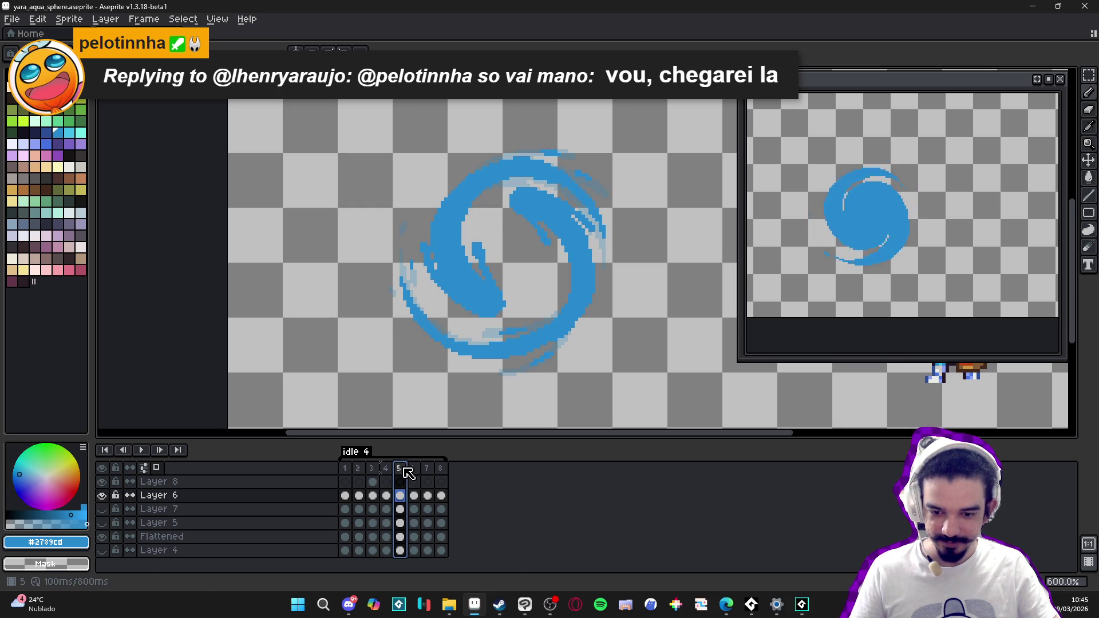
left_click(418, 474)
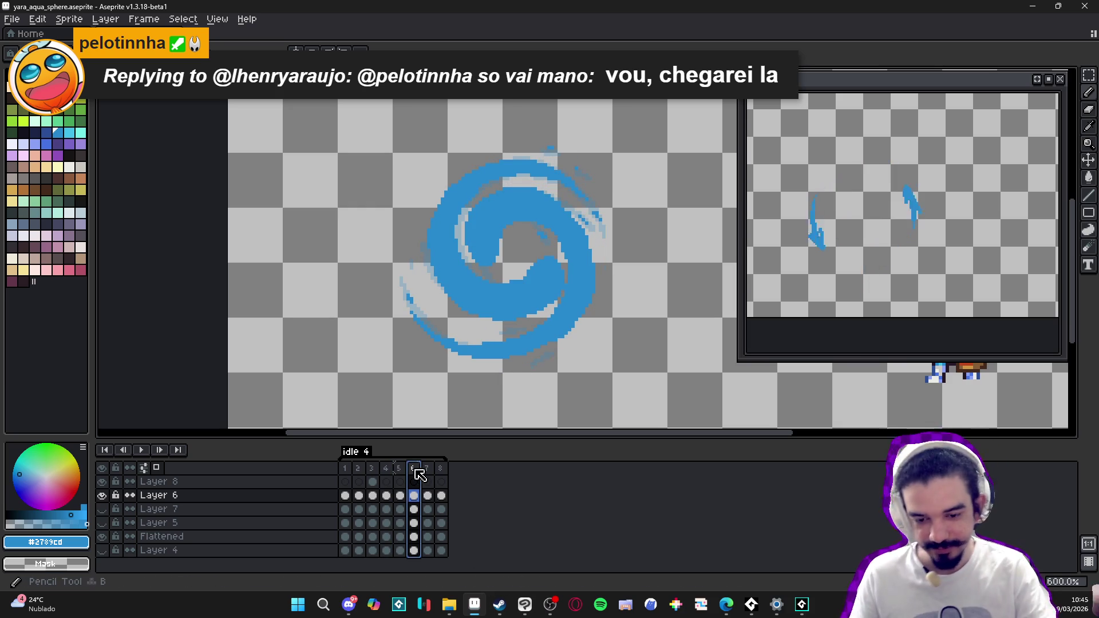
left_click(400, 468)
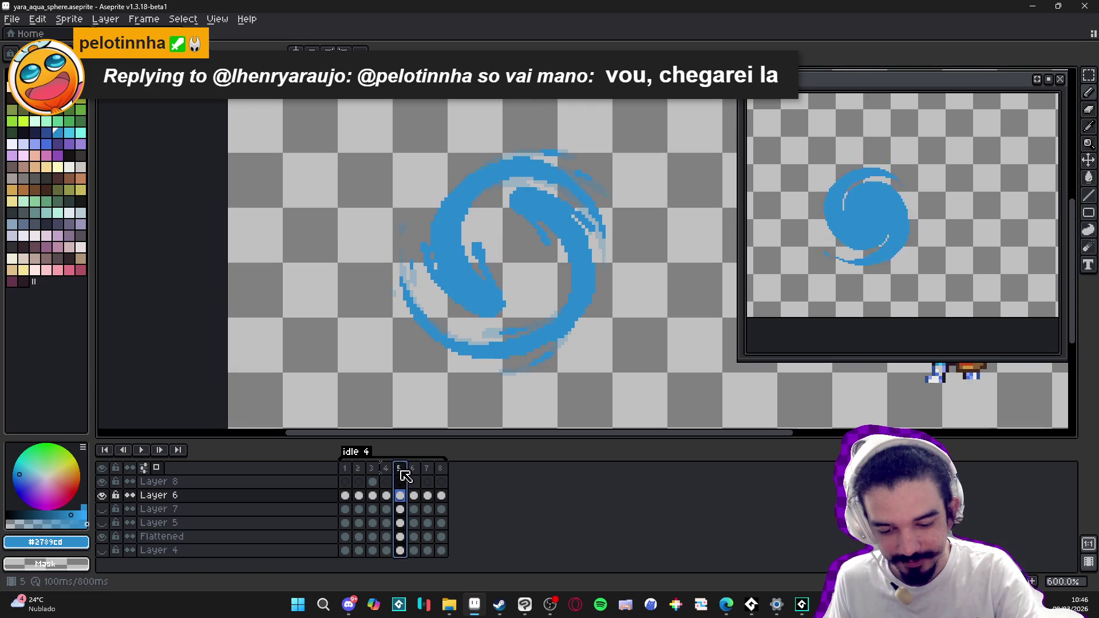
left_click(415, 473)
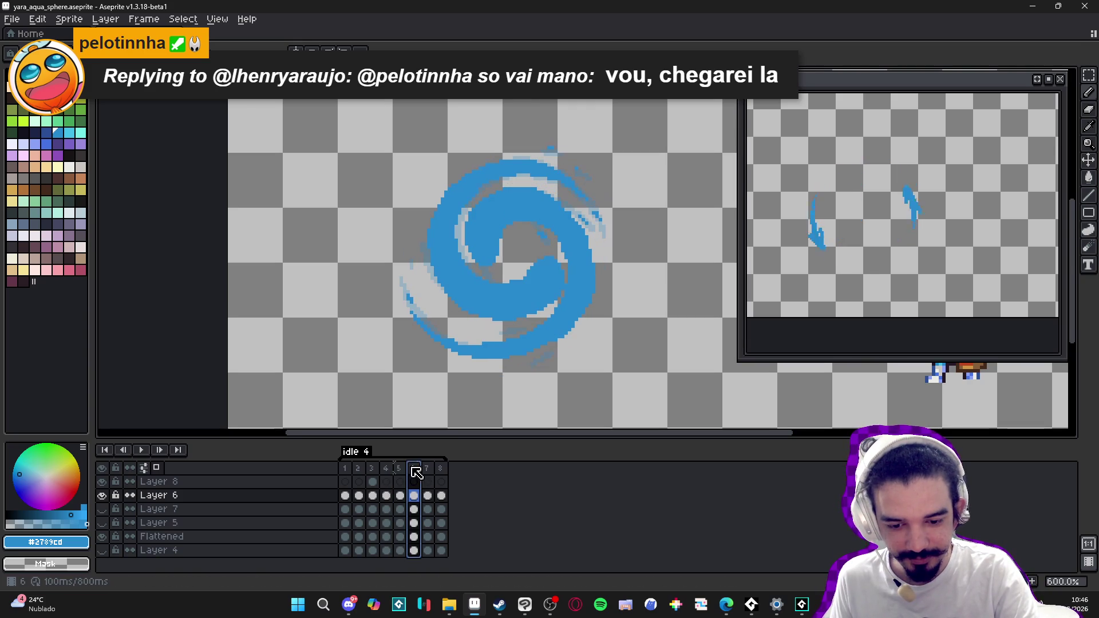
key("Left")
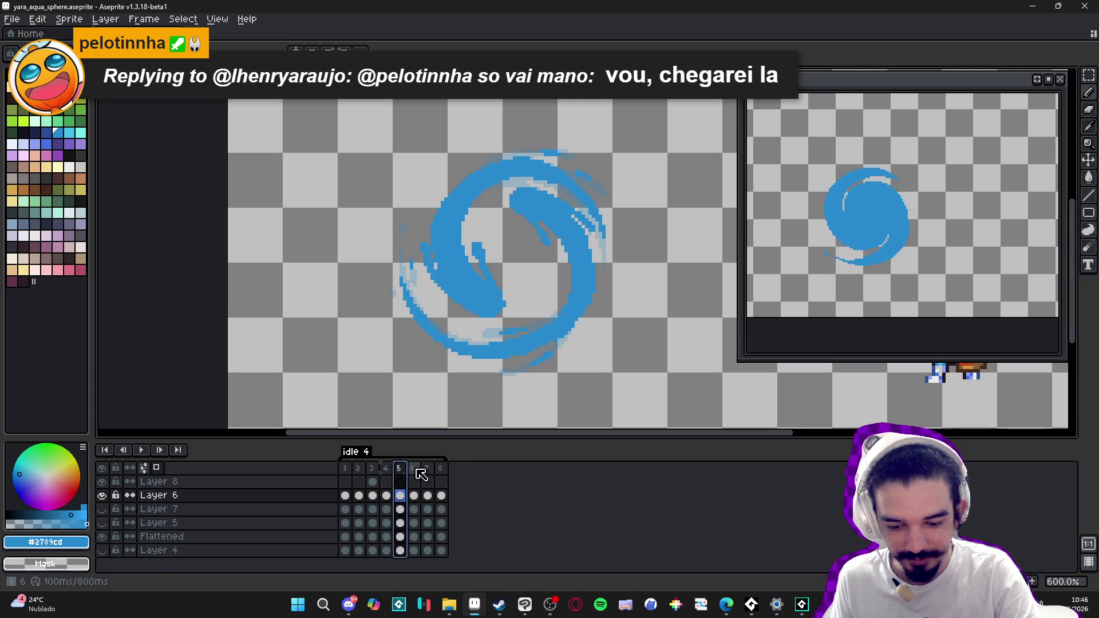
left_click(413, 470)
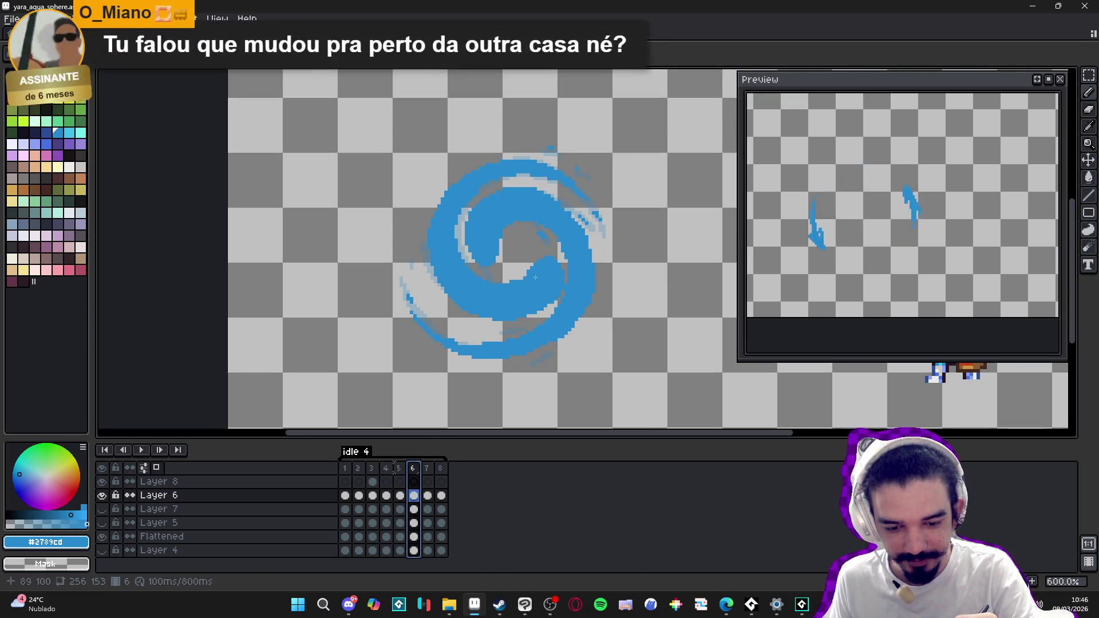
Step: Compare frame 6 against frame 5, then switch to the Eraser and back to the Pencil
key("Left")
left_click(413, 472)
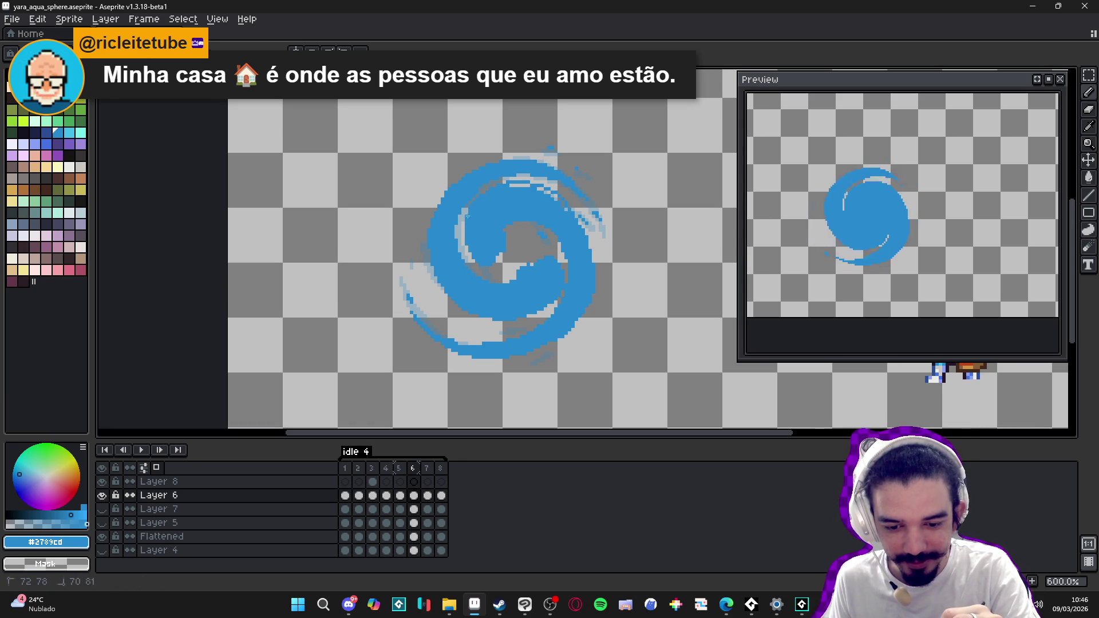
key("e")
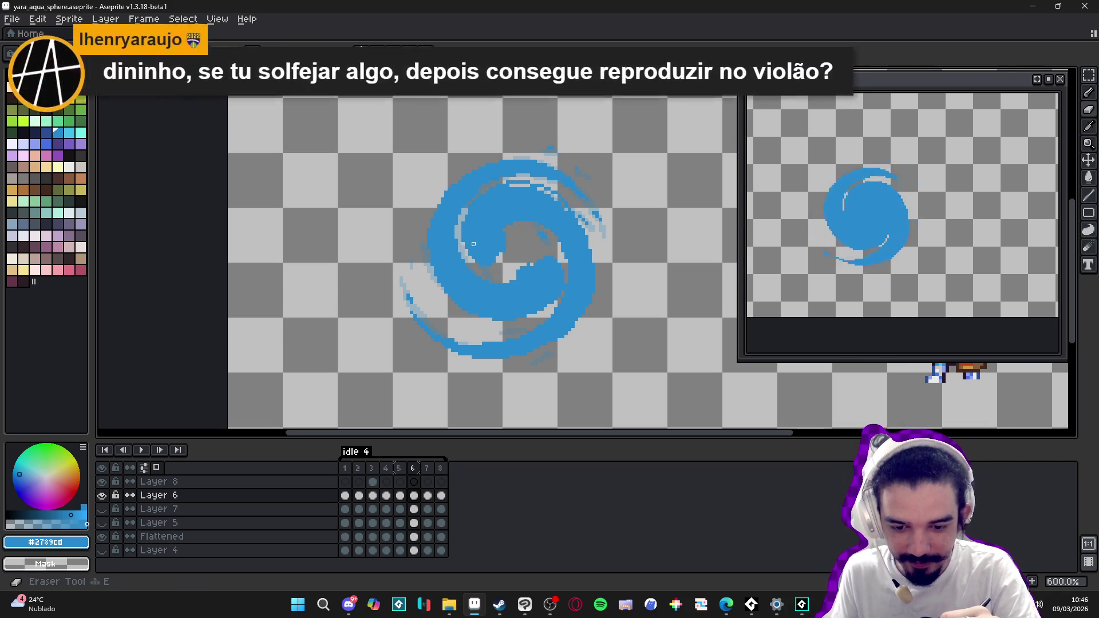
key("b")
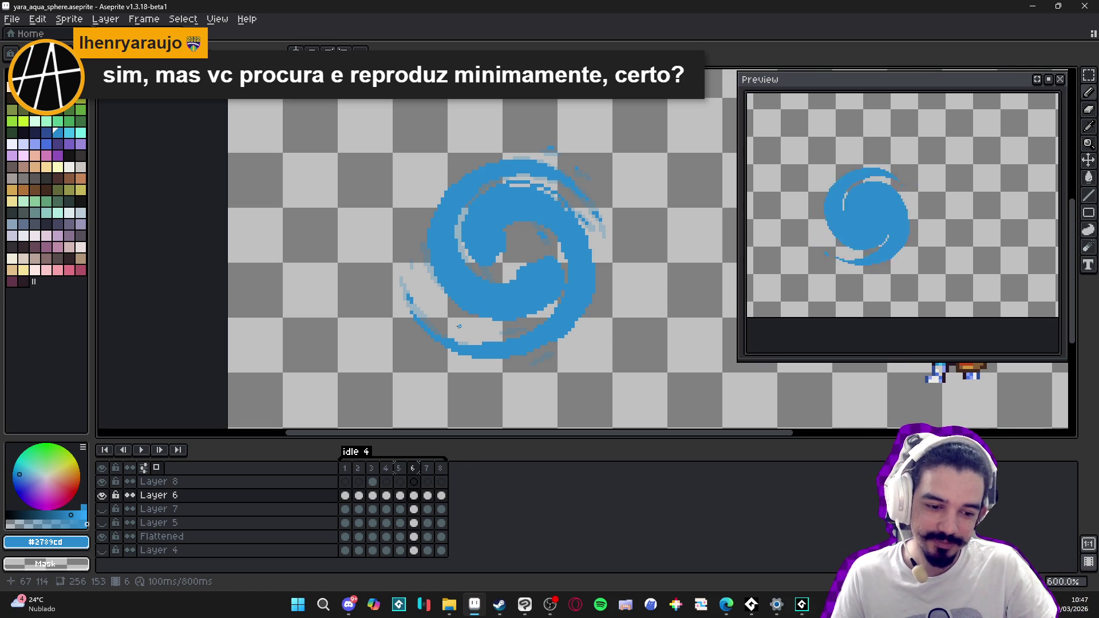
left_click(102, 550)
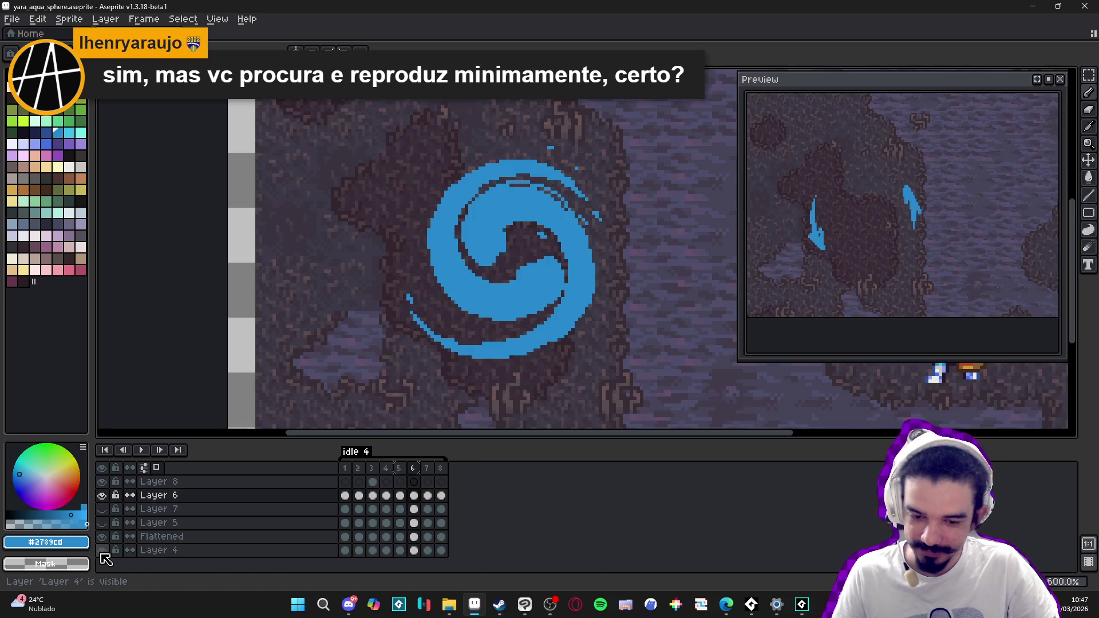
left_click(101, 552)
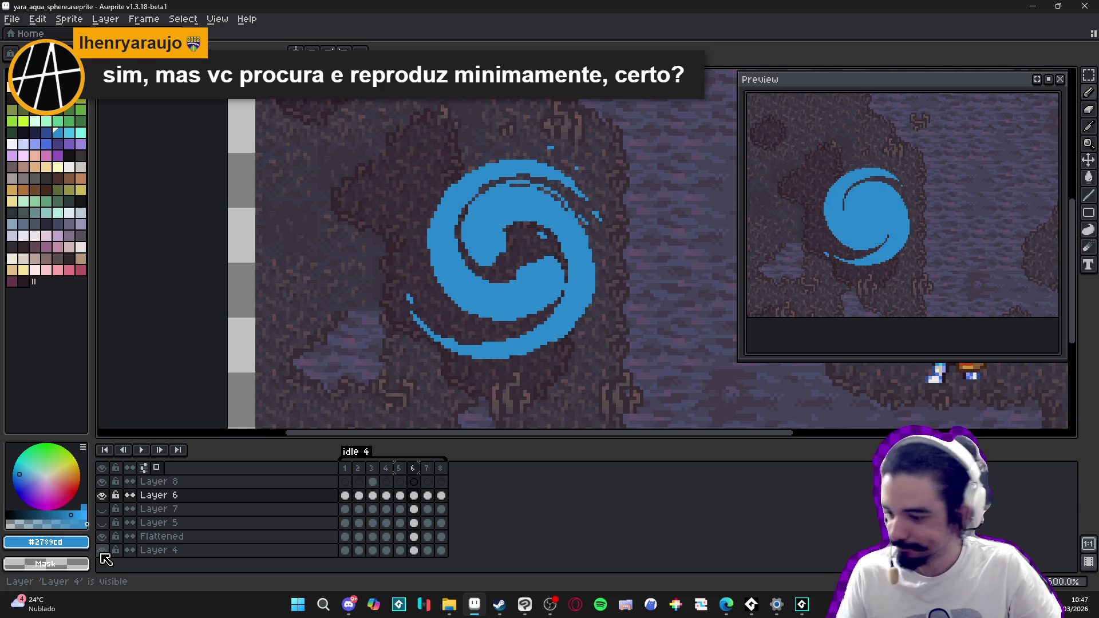
left_click(101, 551)
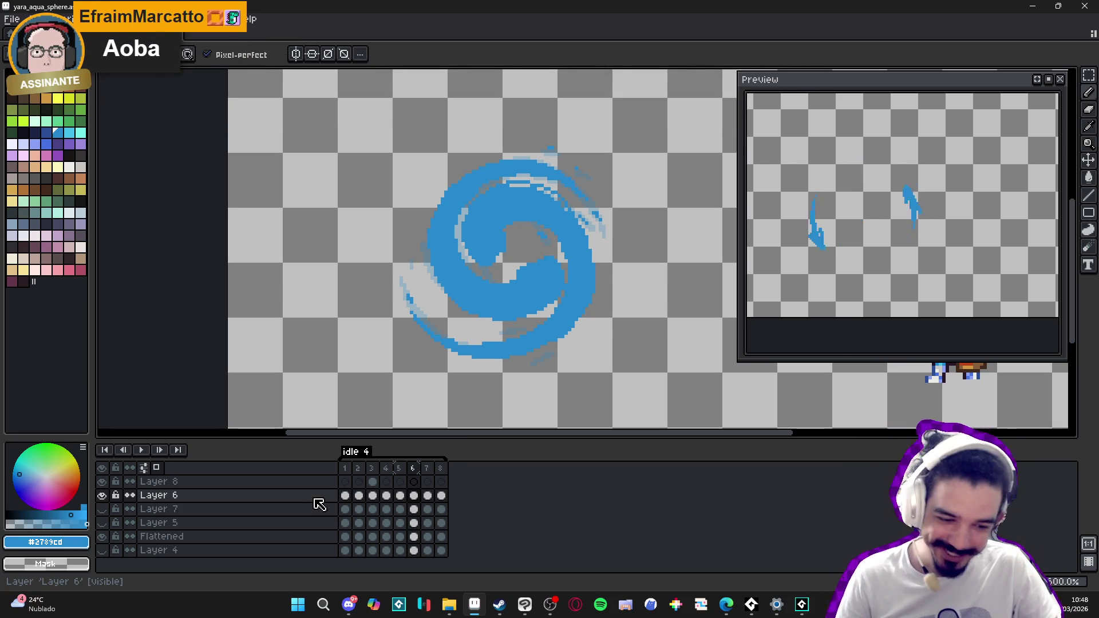
left_click(399, 468)
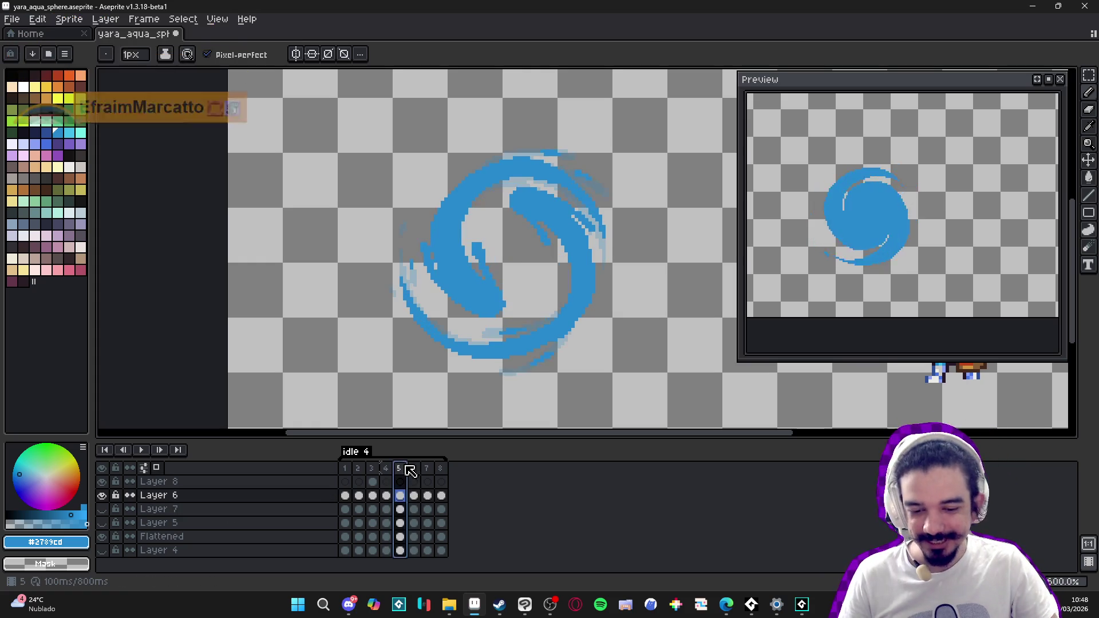
left_click(416, 469)
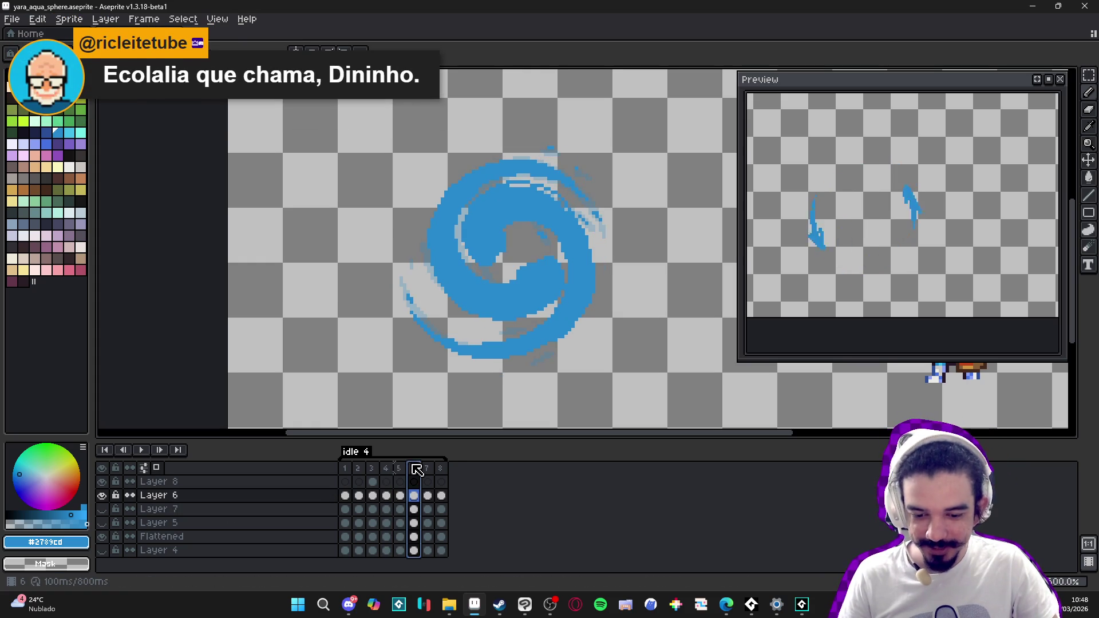
left_click(400, 468)
left_click(414, 469)
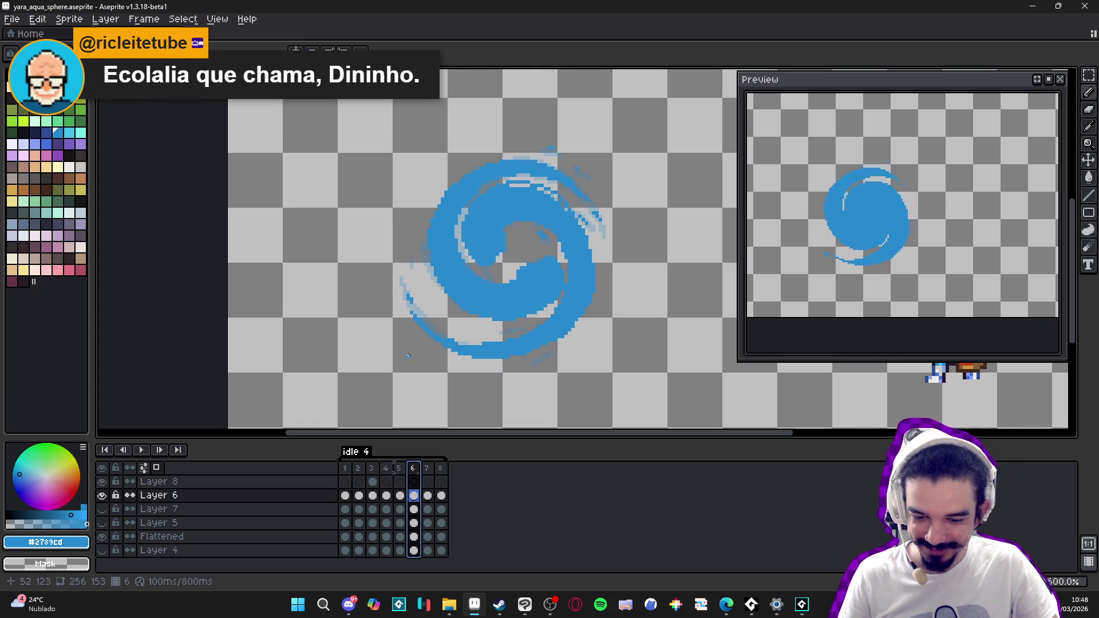
left_click(415, 318)
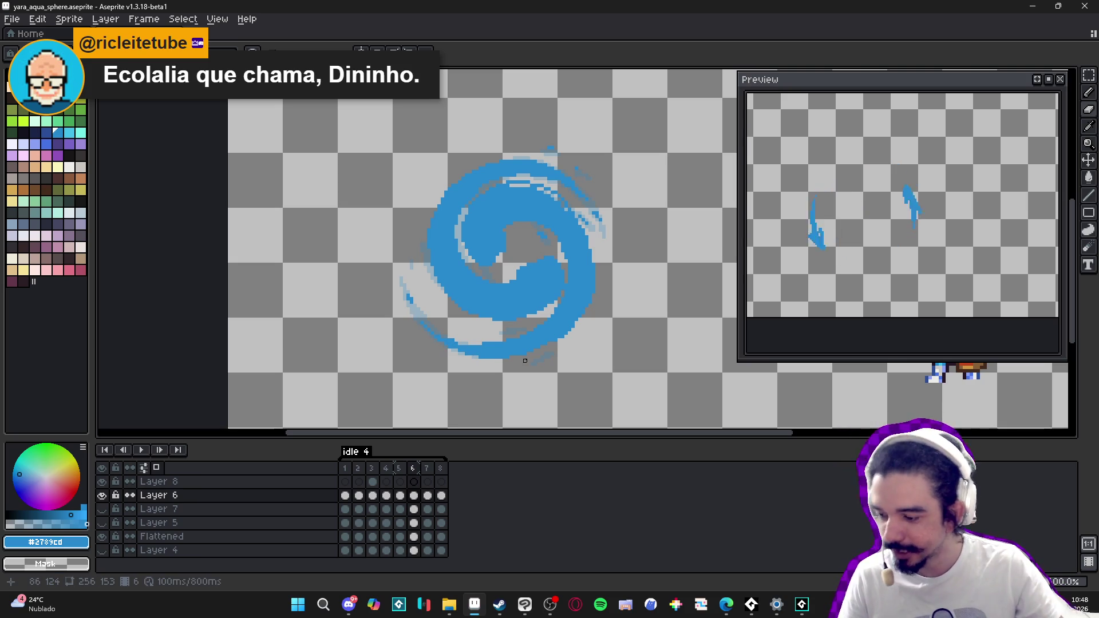
Step: Zoom in on frame 6's swirl with the Eraser and save yara_aqua_sphere.aseprite
scroll(437, 355, "up", 6)
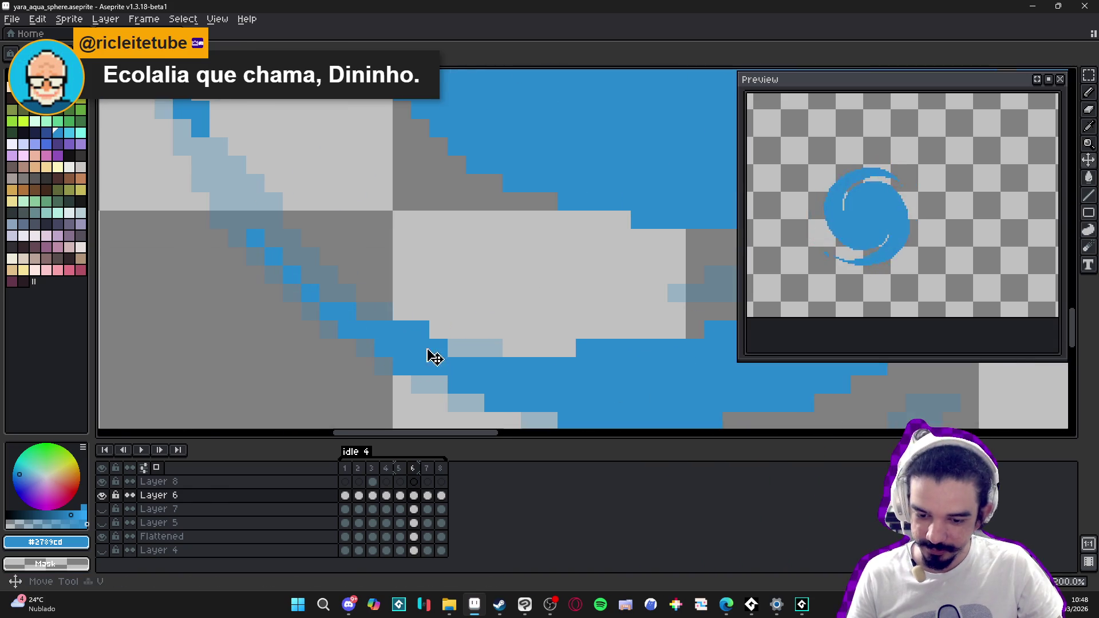
key("e")
scroll(402, 367, "down", 3)
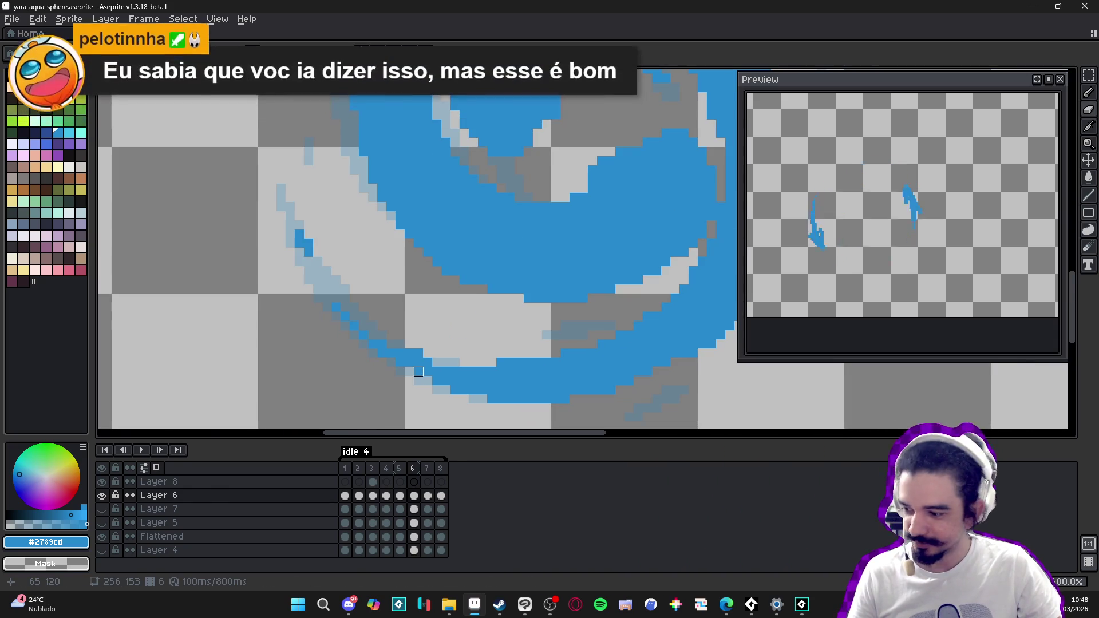
scroll(427, 353, "down", 2)
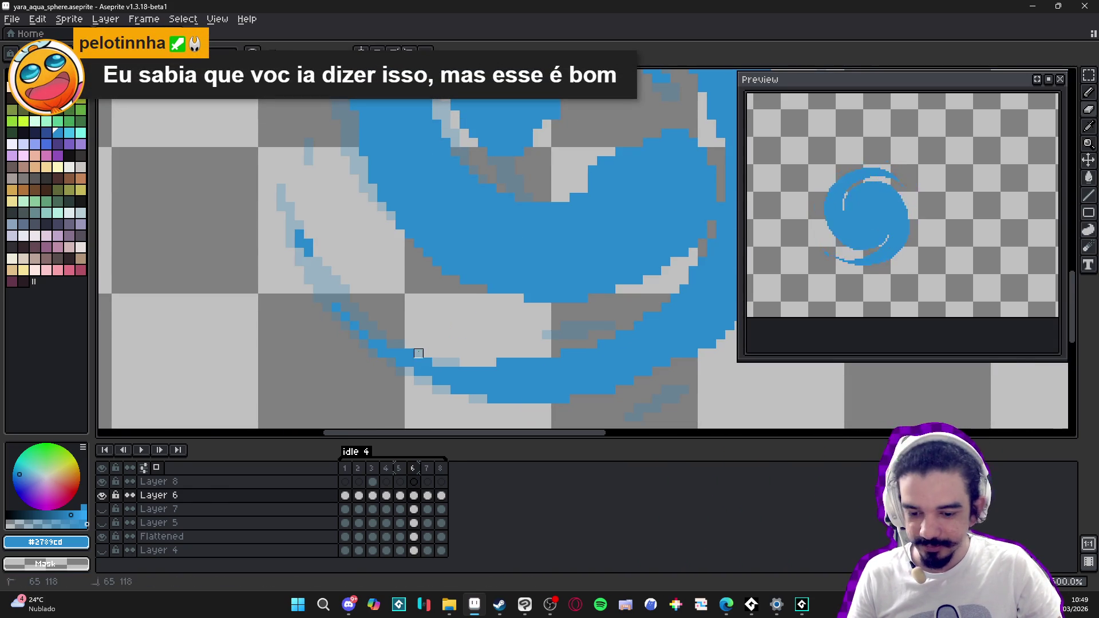
scroll(429, 363, "down", 2)
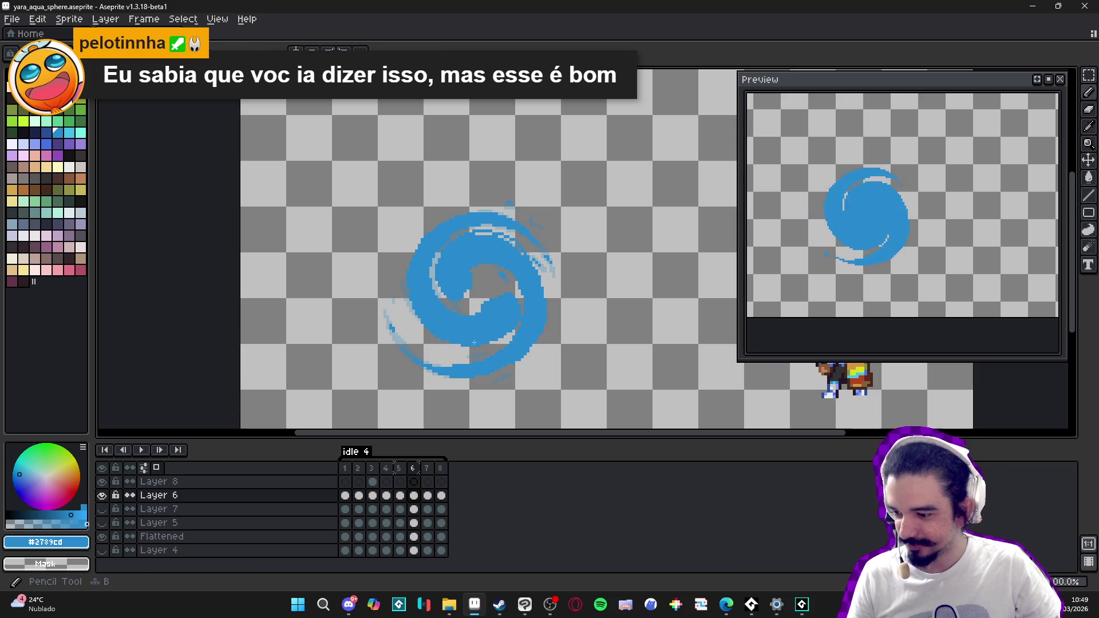
key("ctrl+s")
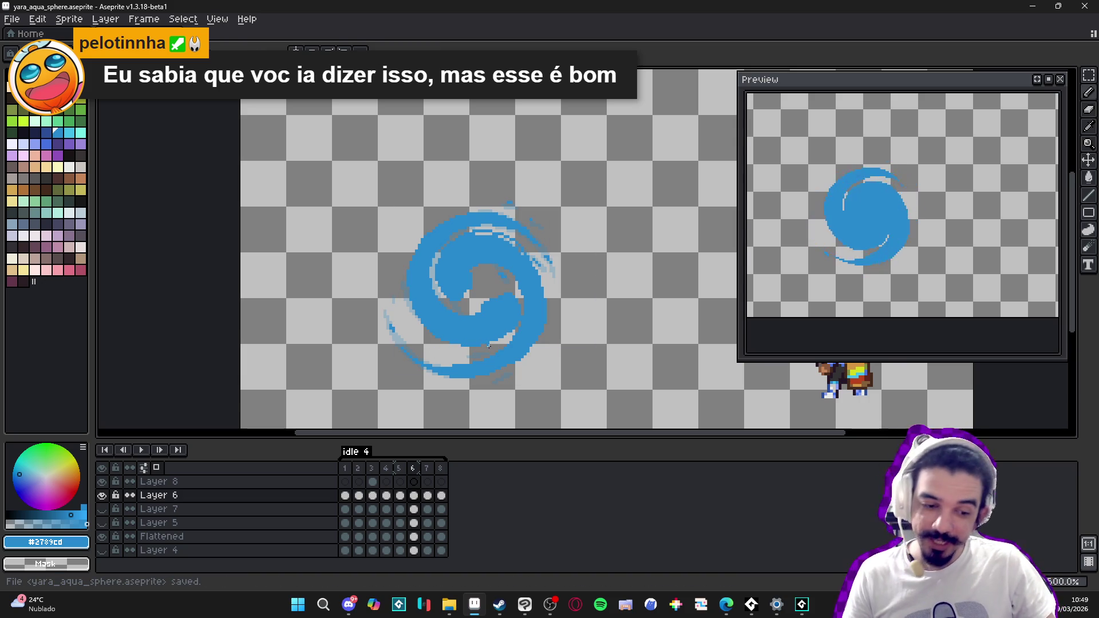
Step: Erase the stray pixel on the swirl's lower trail and save the file again
key("e")
scroll(486, 355, "up", 4)
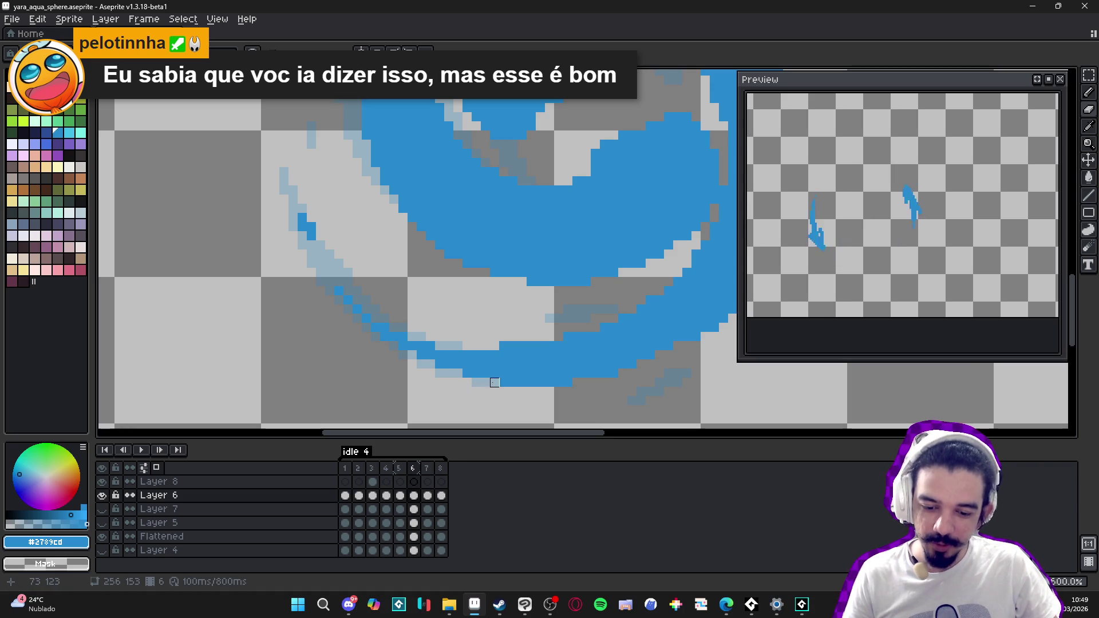
left_click(504, 383)
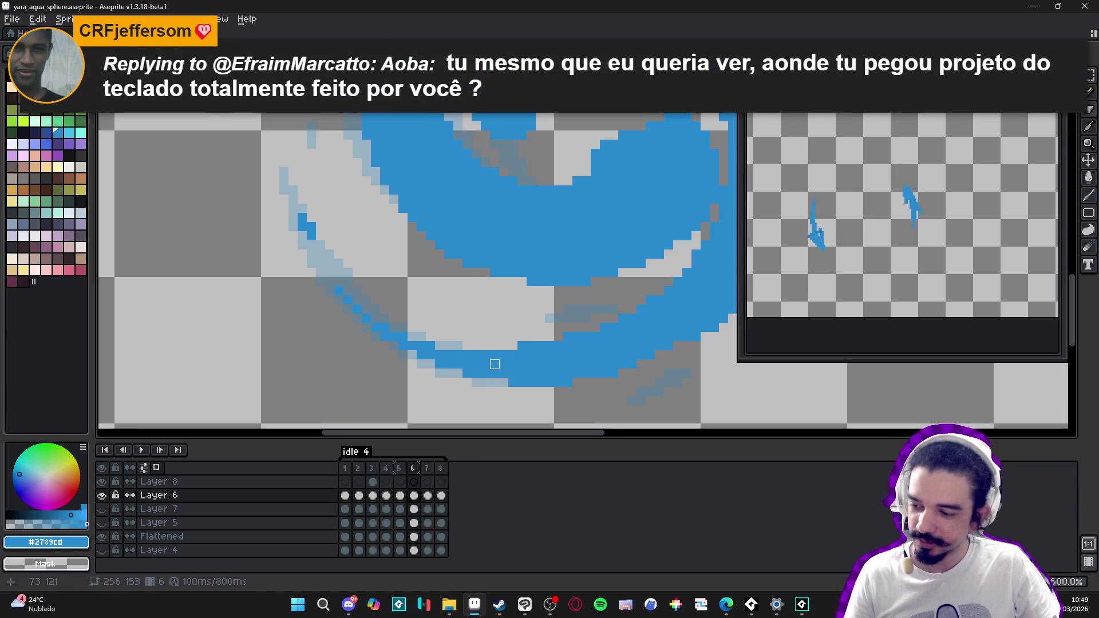
scroll(494, 364, "down", 3)
key("ctrl+s")
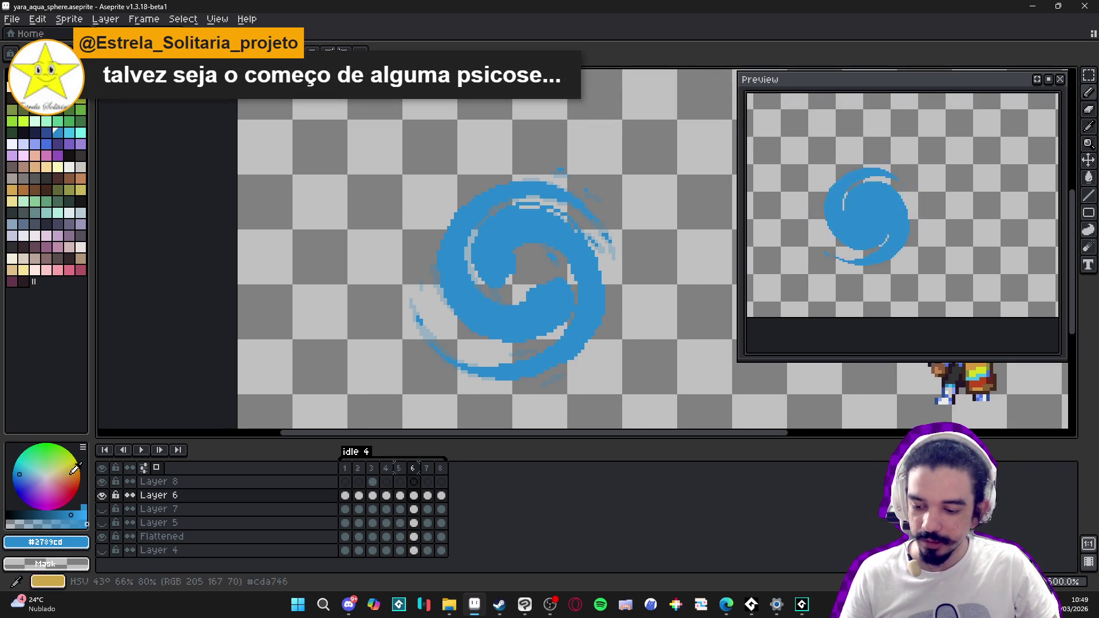
Step: Briefly toggle Layer 7 and Layer 5 visibility, then unlock the Flattened layer
left_click(103, 509)
left_click(102, 510)
left_click(102, 522)
left_click(103, 522)
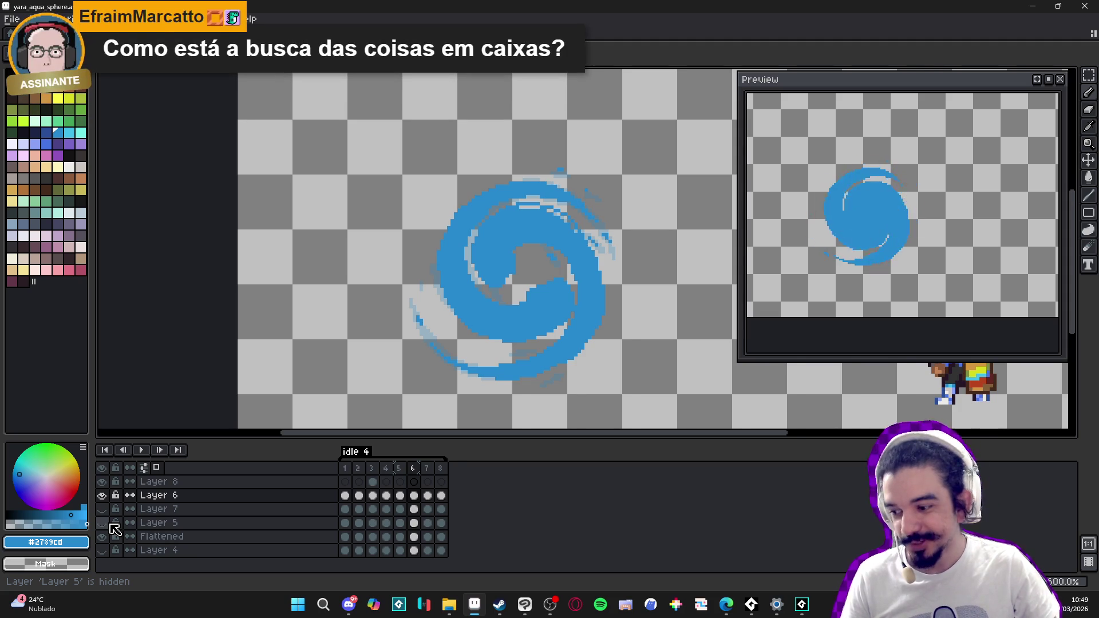
left_click(115, 536)
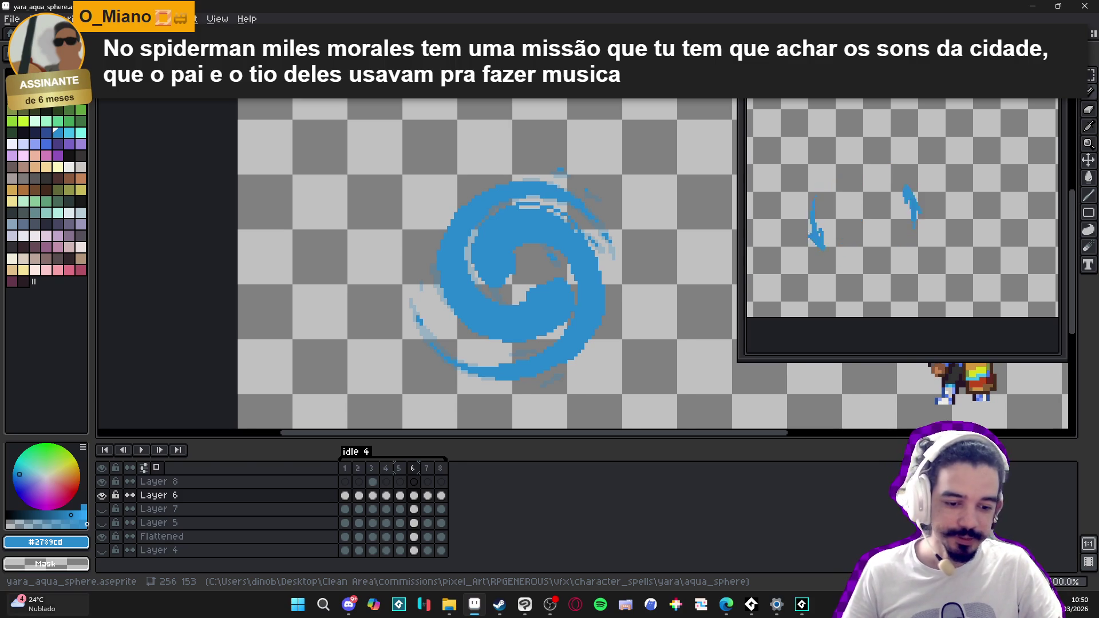
left_click(401, 469)
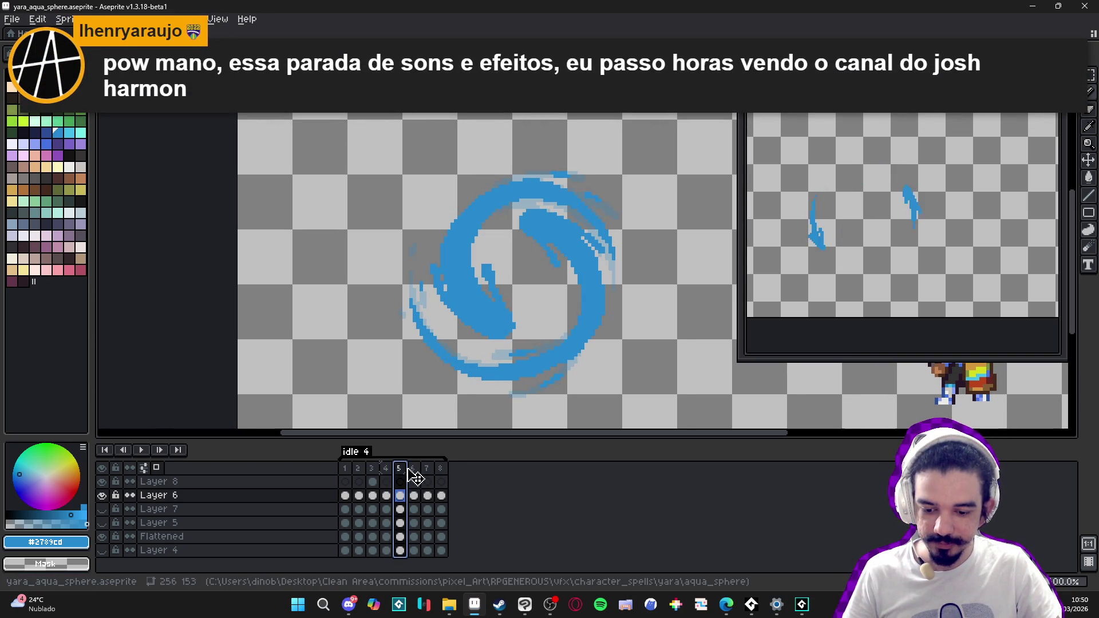
left_click(414, 469)
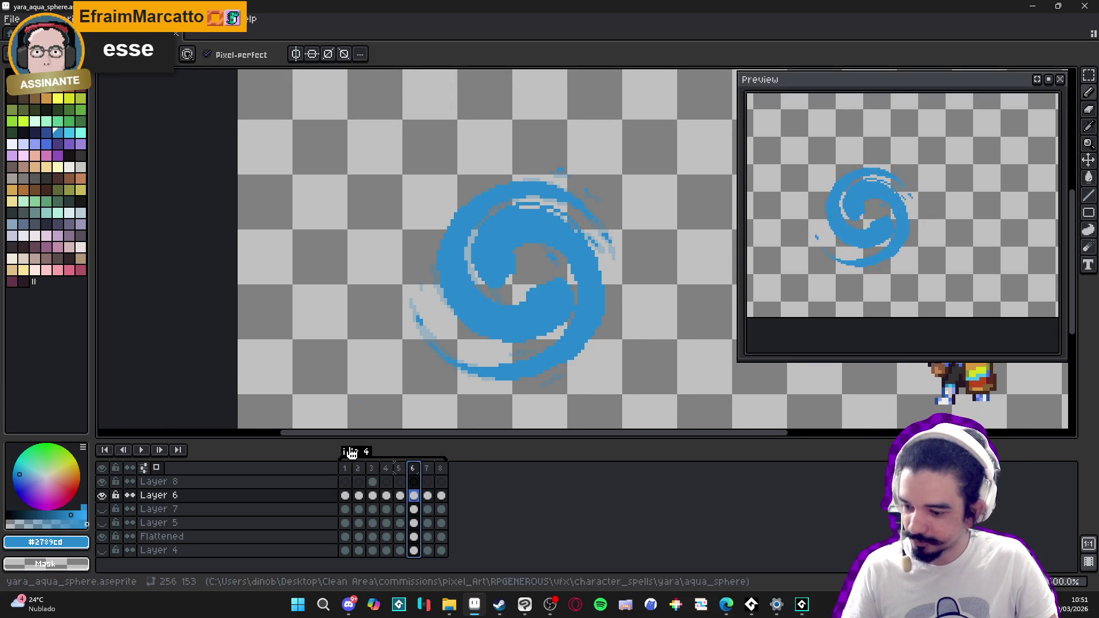
left_click(426, 469)
left_click(413, 468)
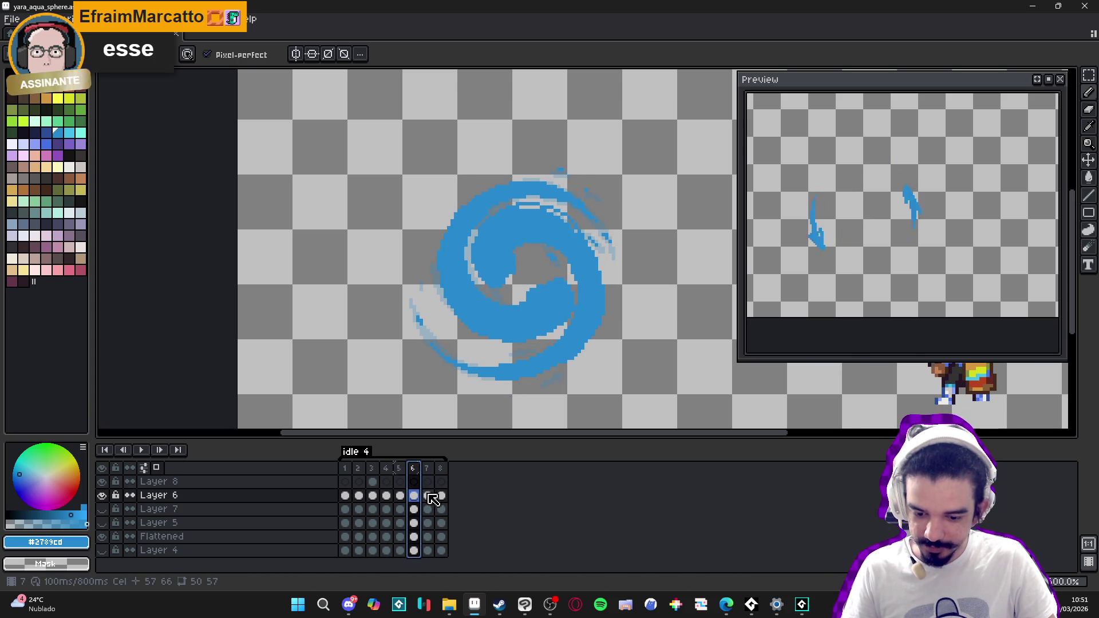
left_click(428, 497)
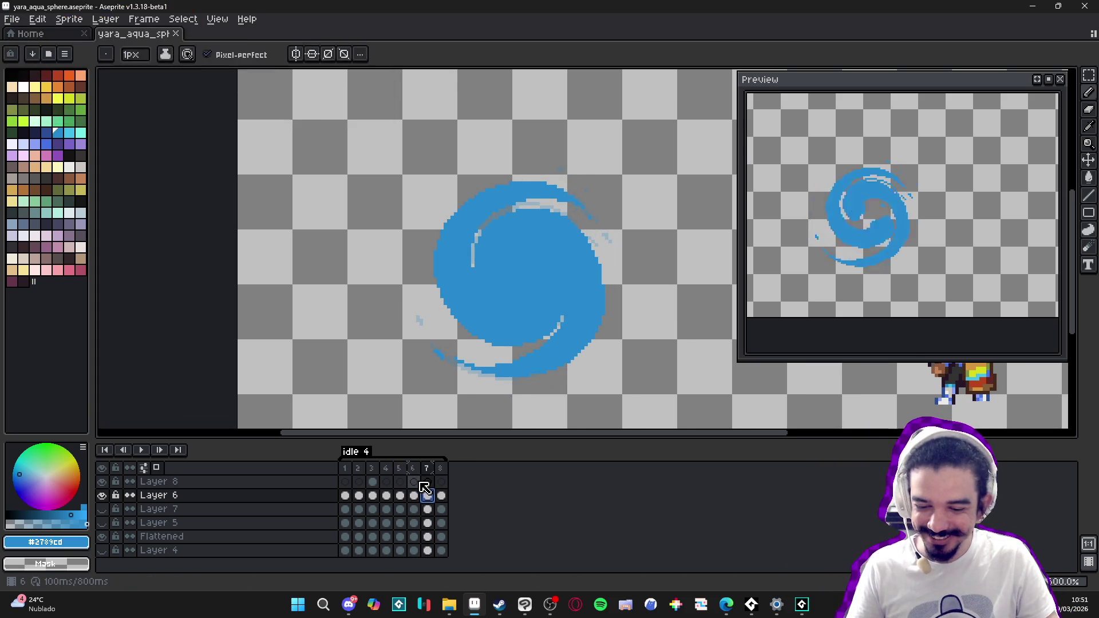
left_click(542, 309)
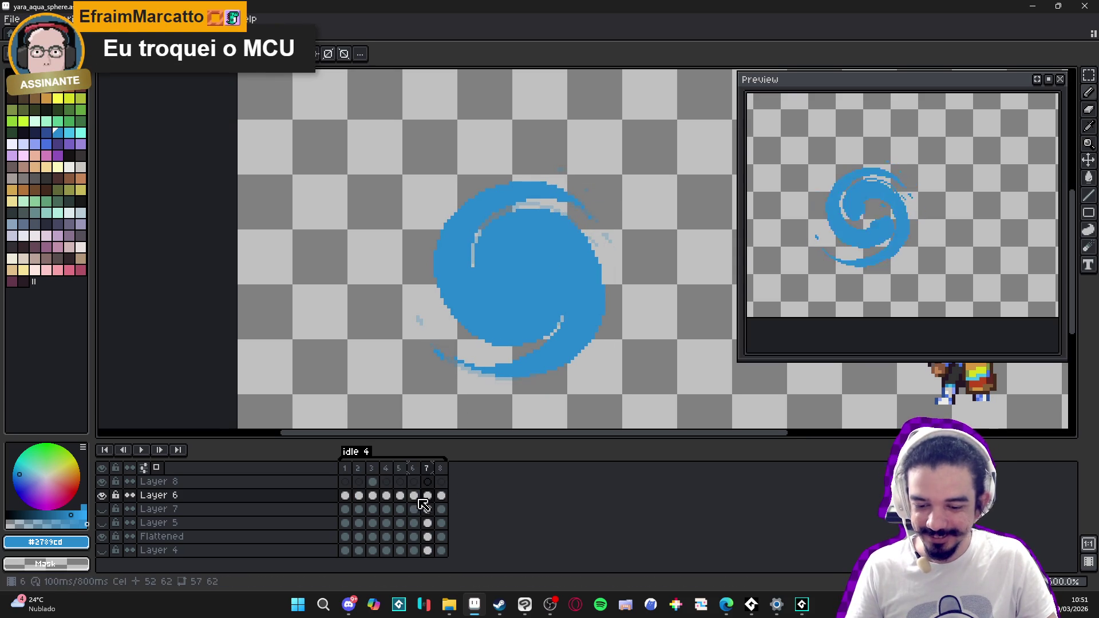
left_click(413, 496)
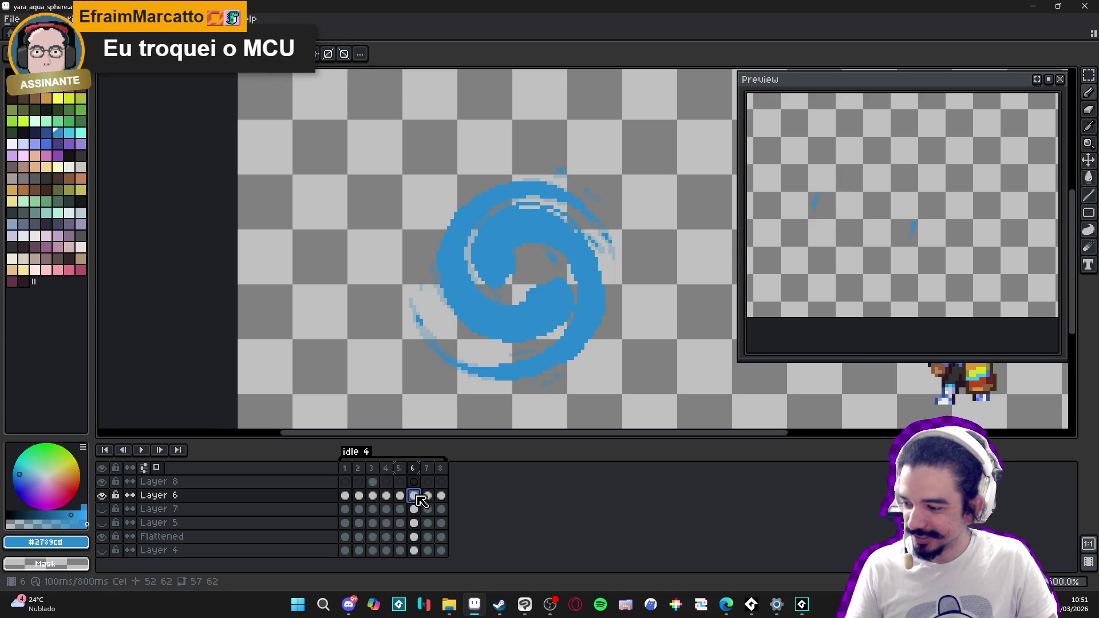